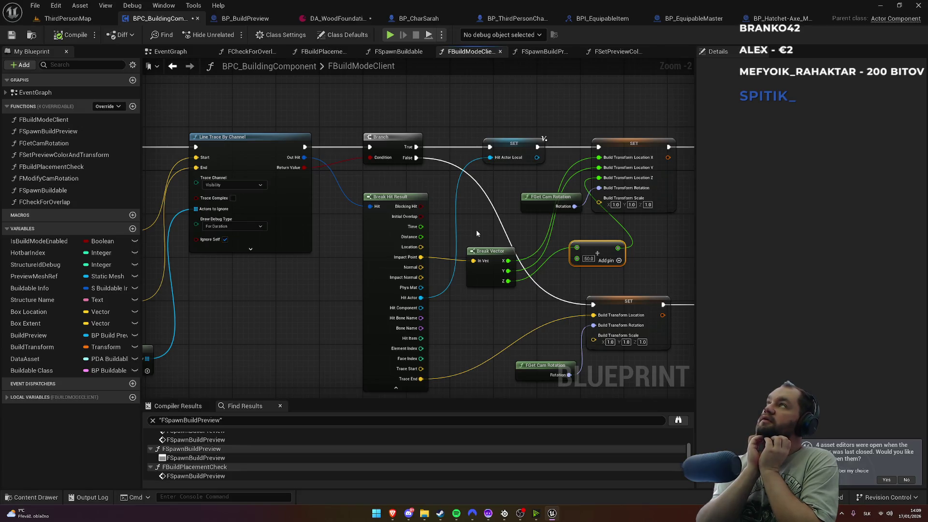
Step: Return to the ThirdPersonMap level and move the Content Browser up from Pickaxe to the Content root
left_click(68, 18)
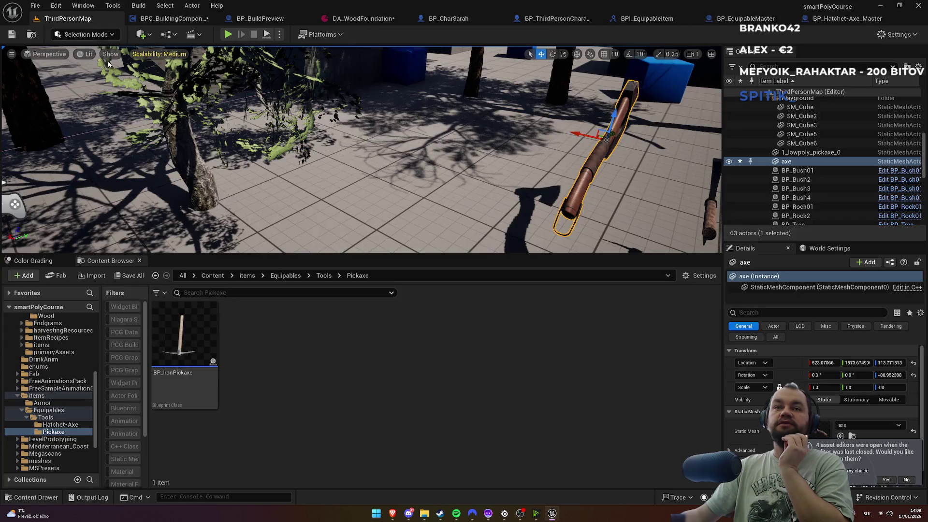
left_click(285, 276)
left_click(247, 276)
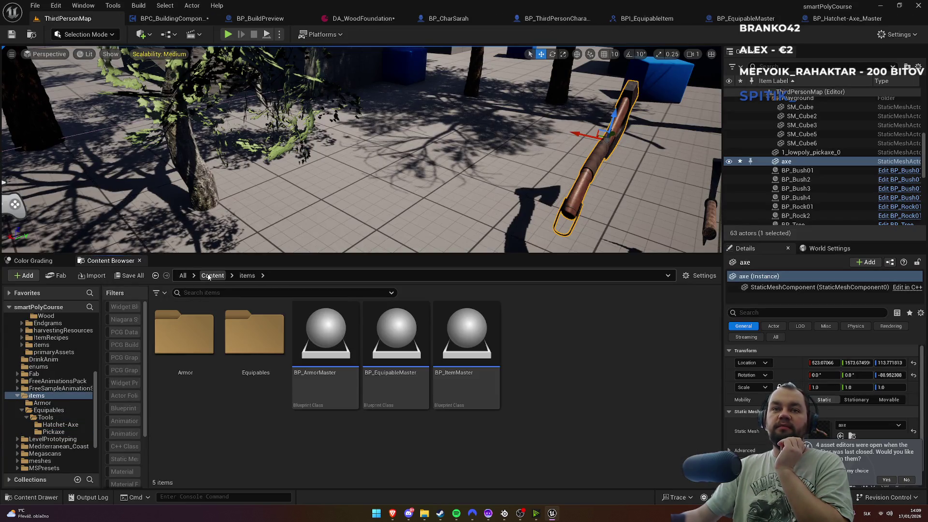
left_click(213, 275)
scroll(485, 432, "down", 5)
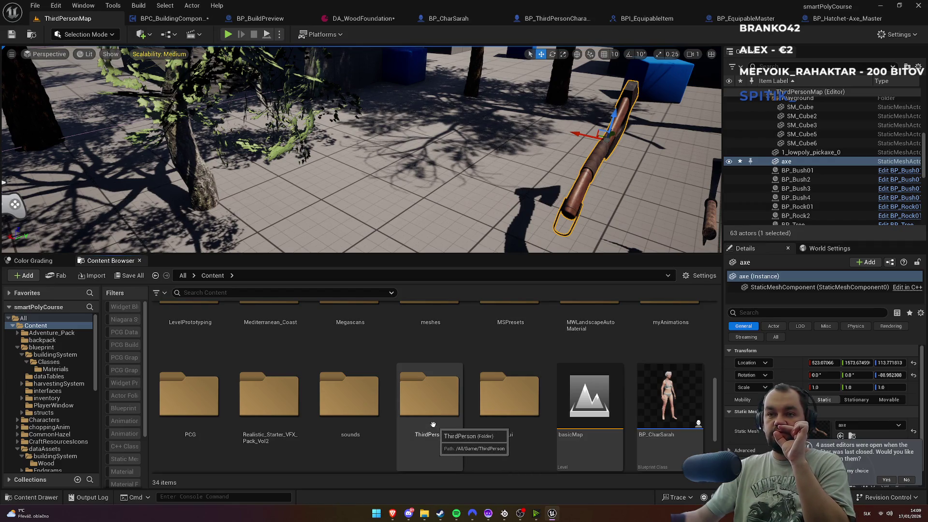
scroll(435, 425, "up", 3)
scroll(418, 421, "up", 3)
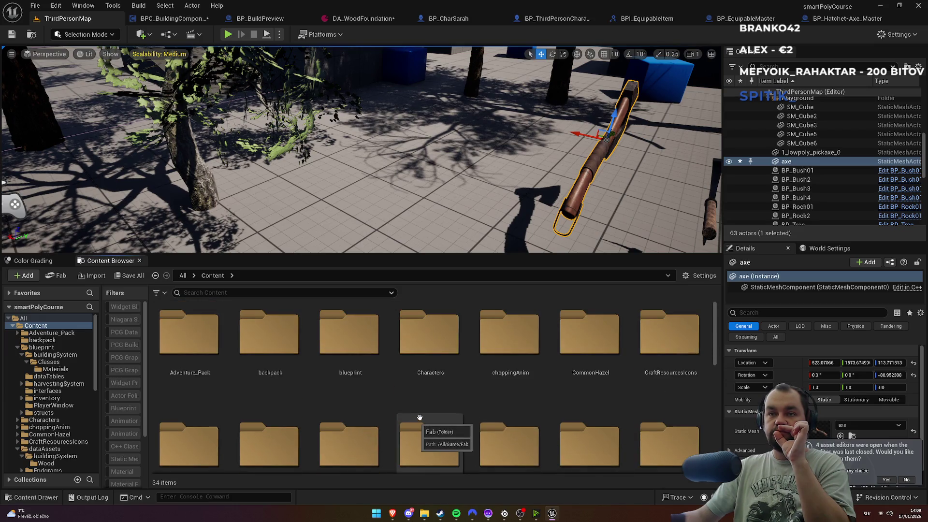
scroll(428, 392, "down", 2)
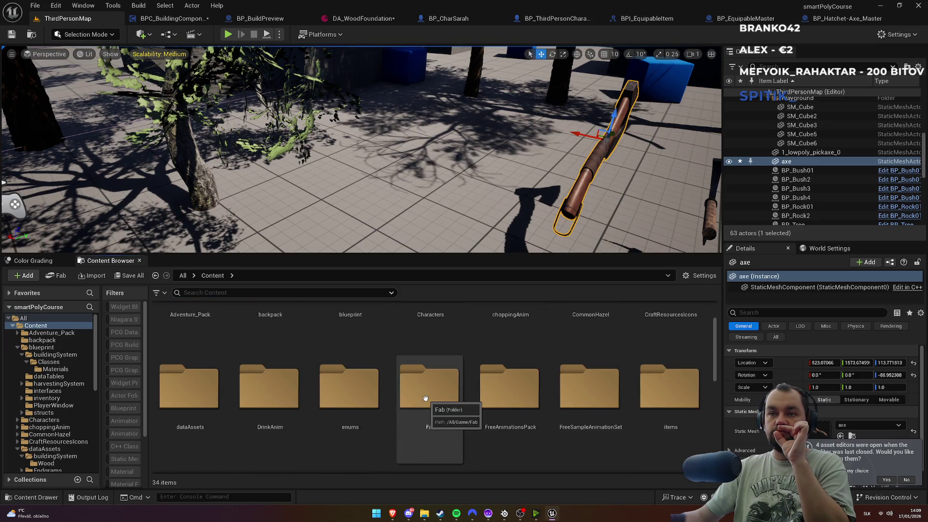
scroll(424, 397, "up", 2)
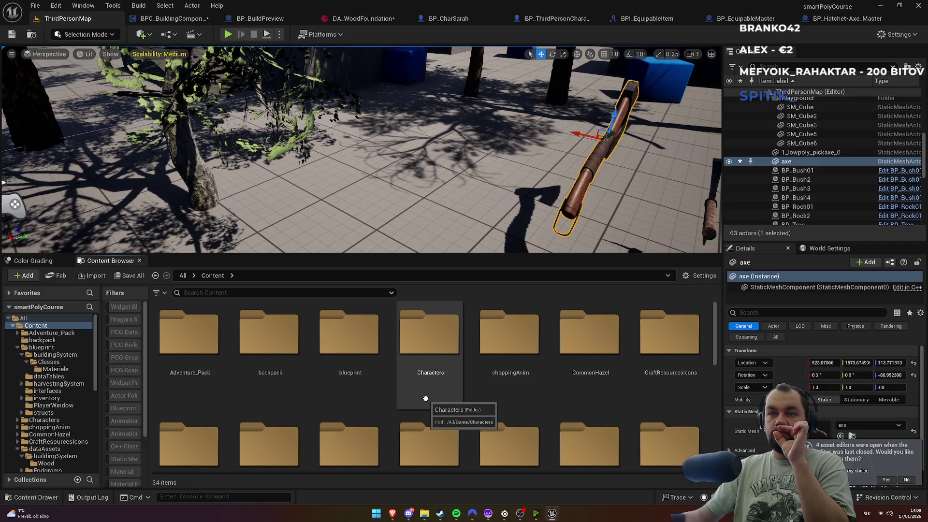
Step: Open blueprint > buildingSystem and the BP_BuildPreview blueprint
double_click(361, 392)
double_click(199, 380)
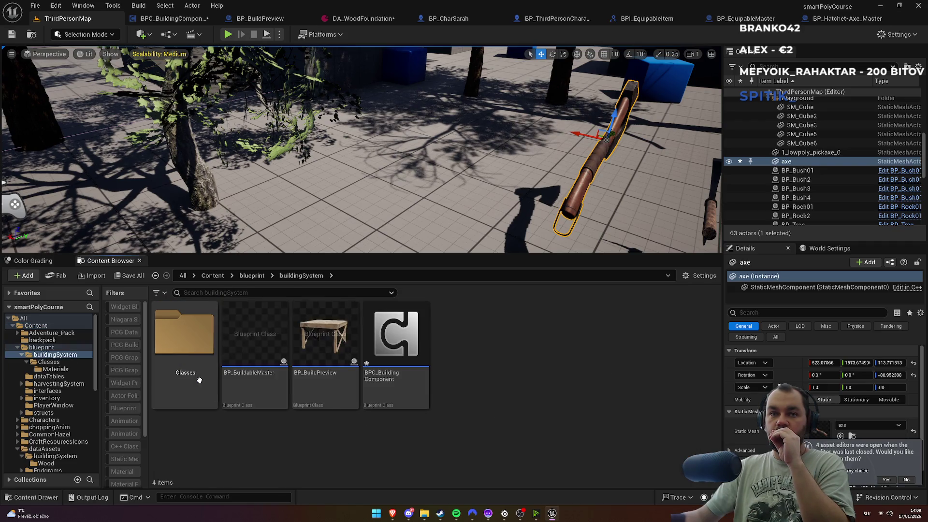
double_click(321, 389)
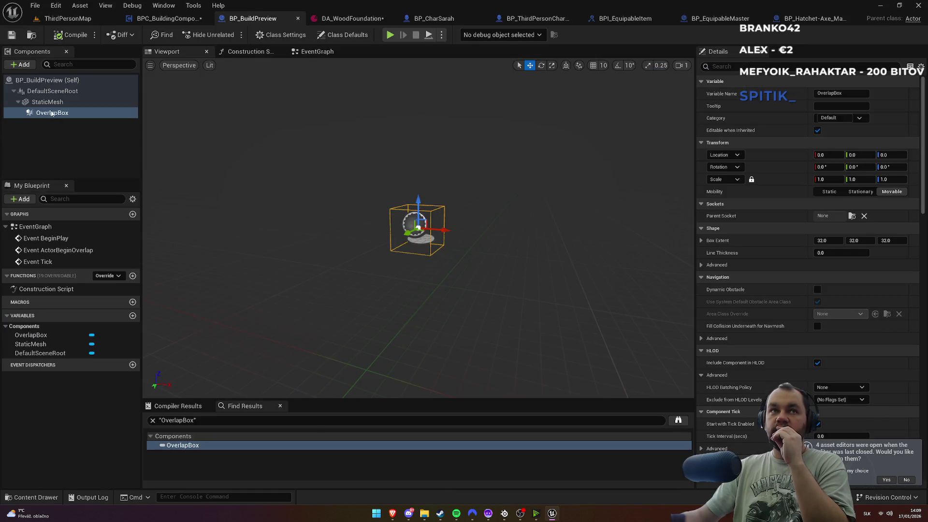
Step: Inspect BP_BuildPreview's StaticMesh component, then go back to the level's Content root folder
left_click(47, 102)
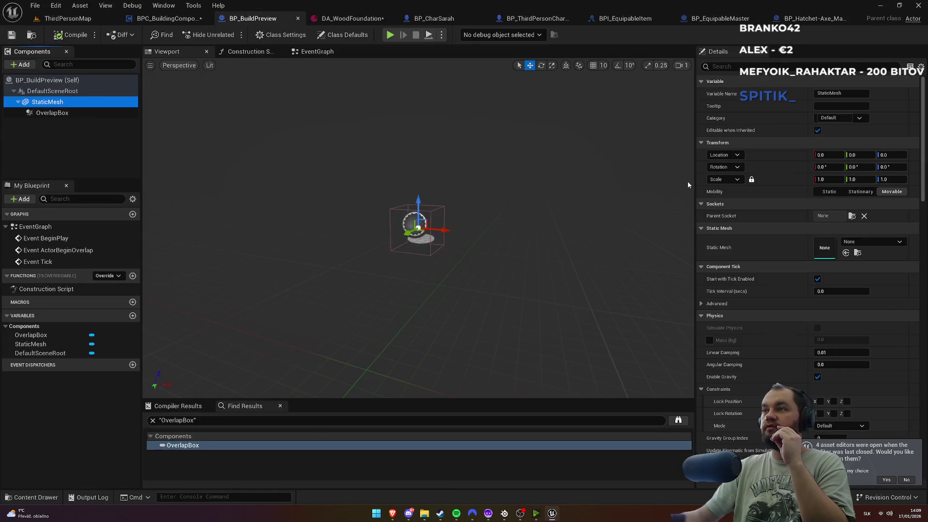
left_click(78, 22)
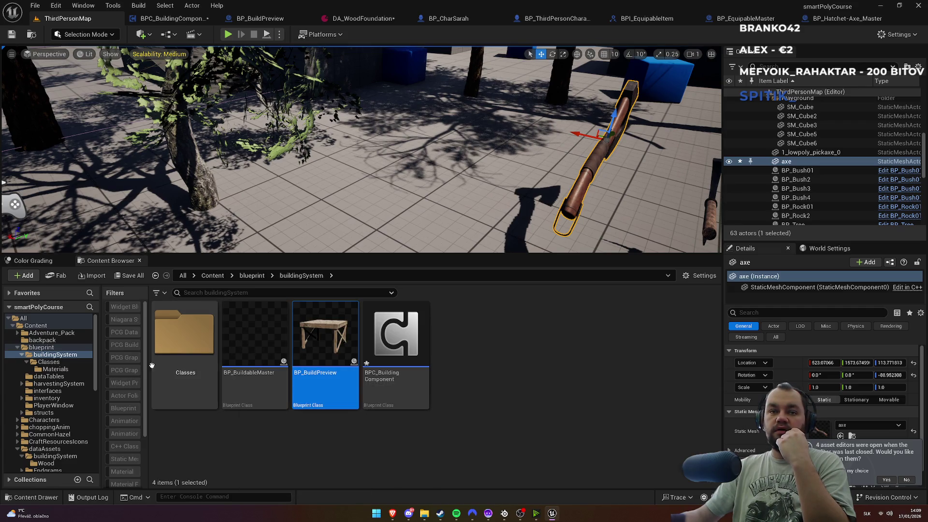
left_click(213, 275)
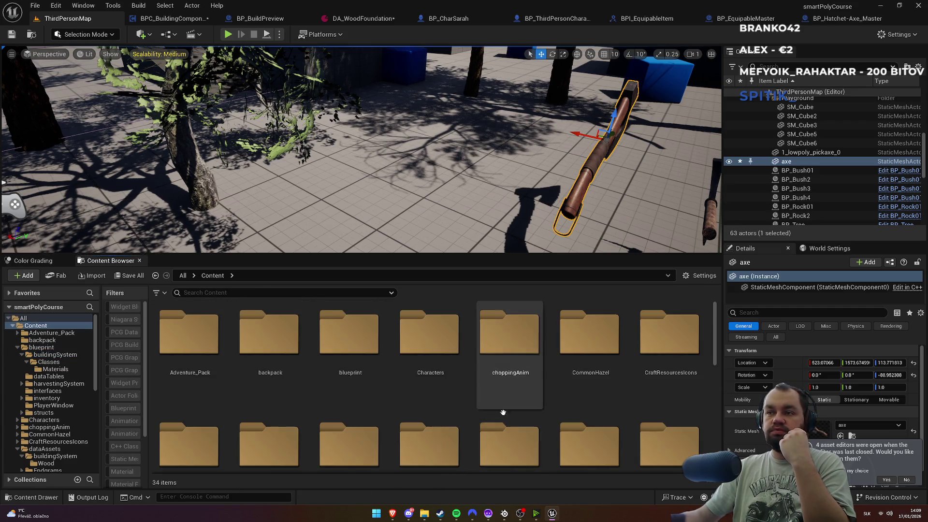
scroll(502, 412, "down", 3, "ctrl")
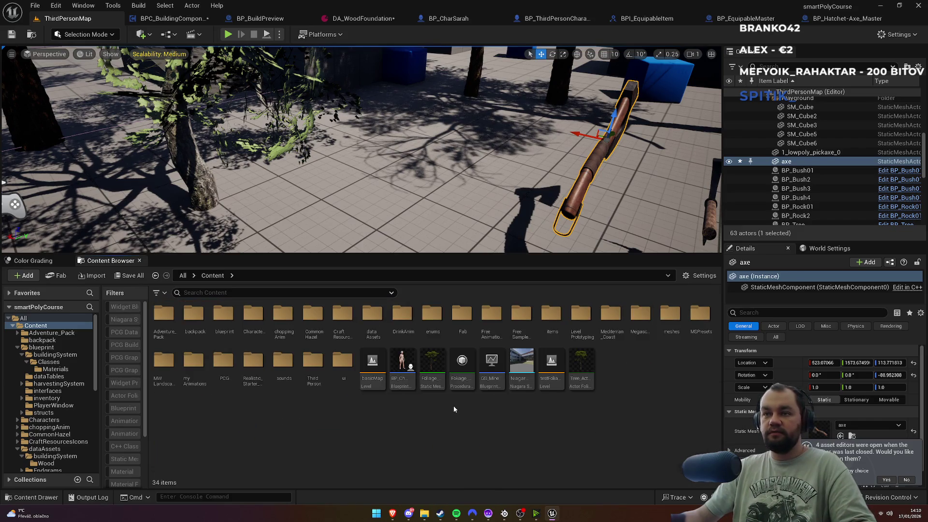
scroll(454, 410, "up", 3, "ctrl")
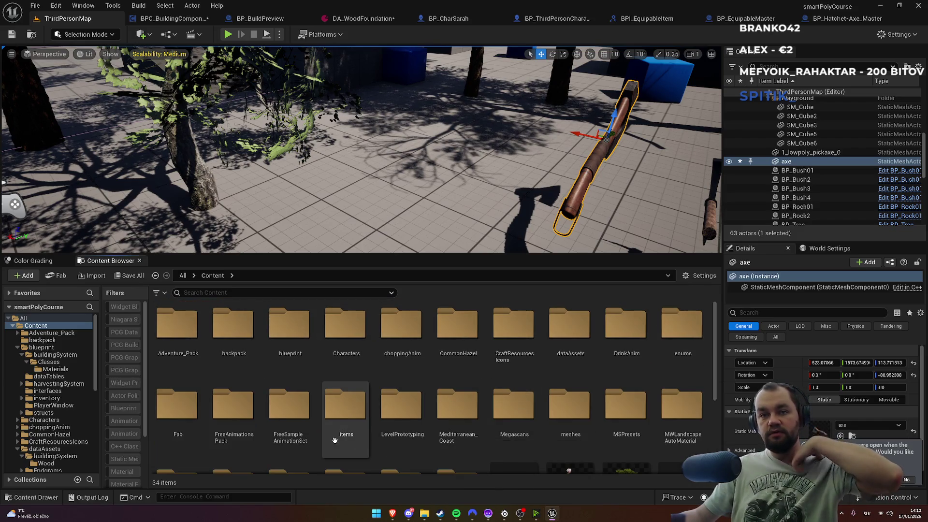
Step: Open meshes > platform > wooden_platform and view the table from the side
double_click(569, 429)
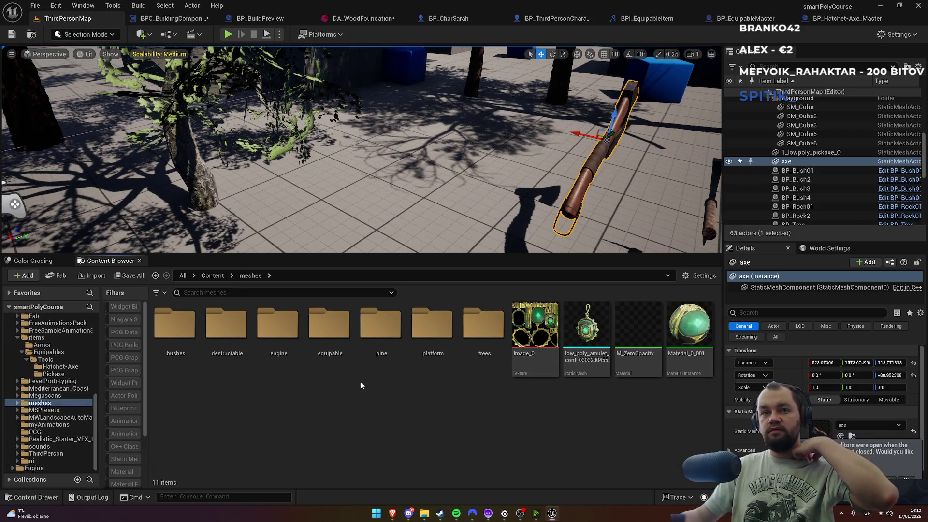
left_click_drag(280, 363, 373, 375)
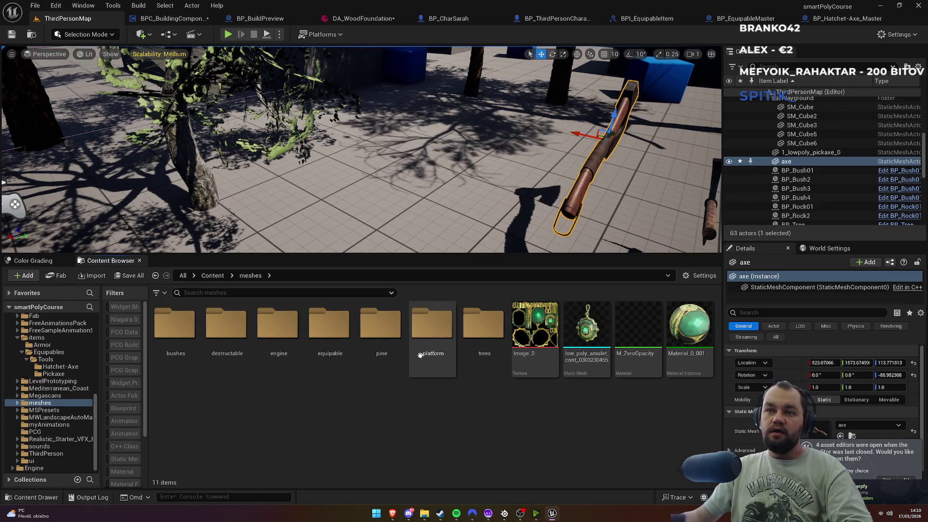
double_click(452, 356)
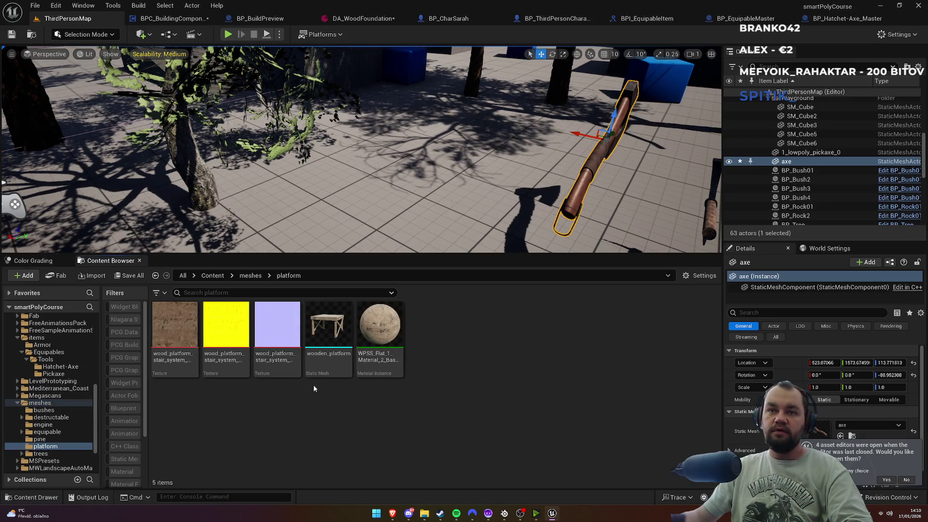
double_click(321, 368)
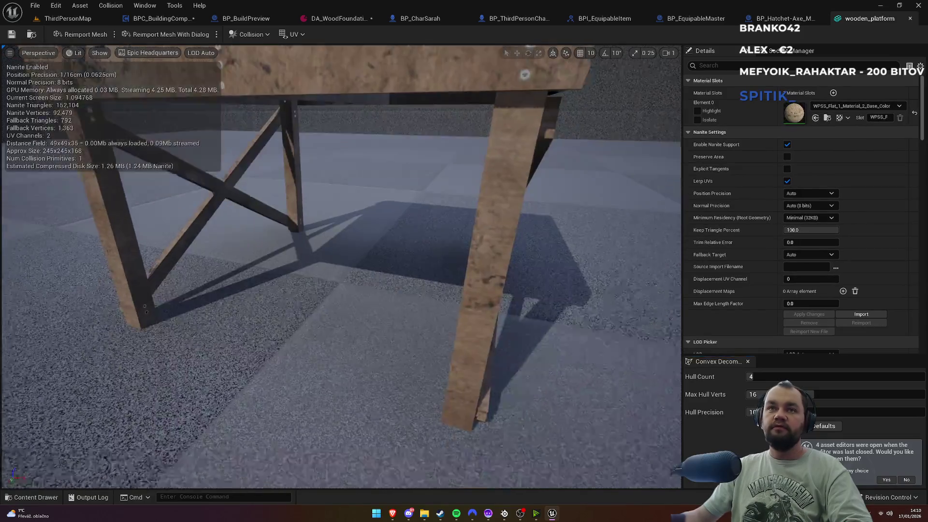
mouse_move(475, 256)
left_mouse_down()
mouse_move(464, 280)
mouse_move(435, 276)
mouse_move(475, 256)
left_mouse_up()
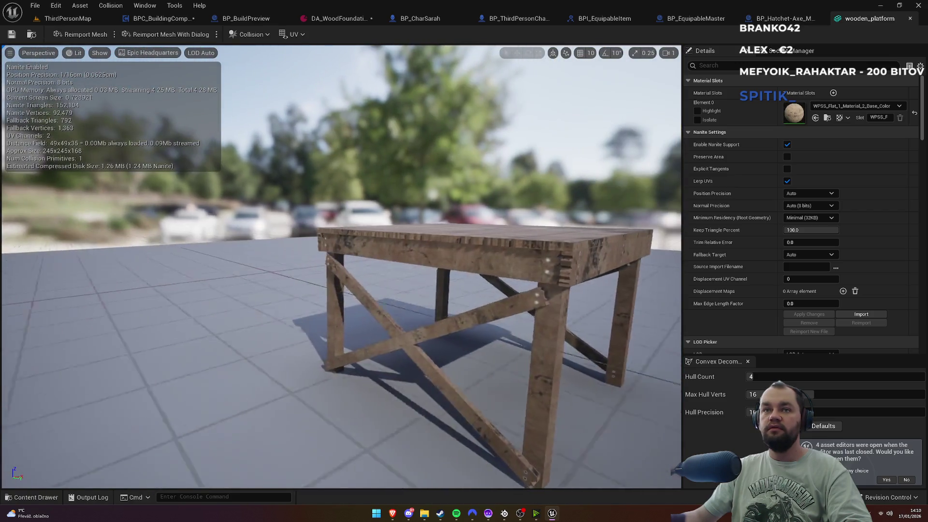
Step: Drop a wooden_platform onto the floor near the trees and view it up close
left_click(68, 18)
mouse_move(329, 333)
left_mouse_down()
mouse_move(338, 290)
mouse_move(396, 179)
mouse_move(369, 172)
mouse_move(383, 192)
left_mouse_up()
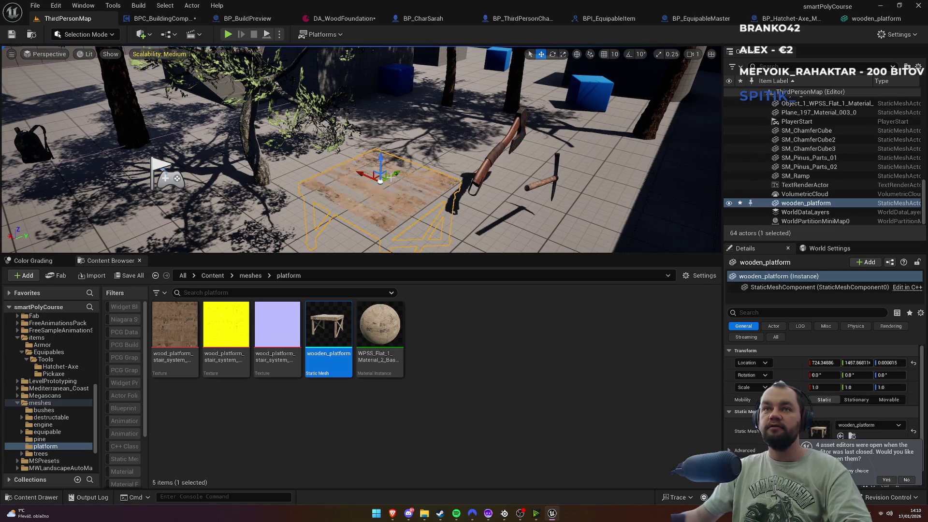
mouse_move(460, 153)
left_mouse_down()
mouse_move(442, 118)
mouse_move(437, 135)
mouse_move(379, 145)
left_mouse_up()
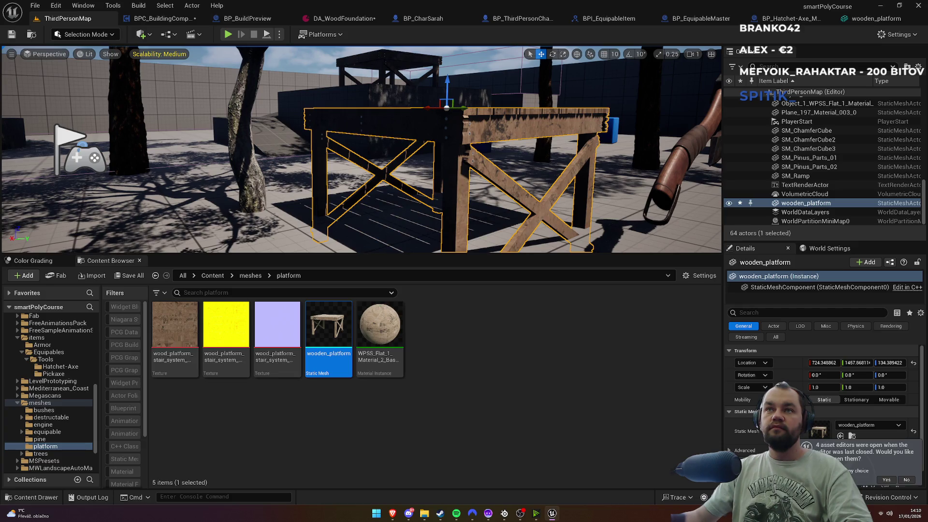
left_click_drag(380, 145, 375, 145)
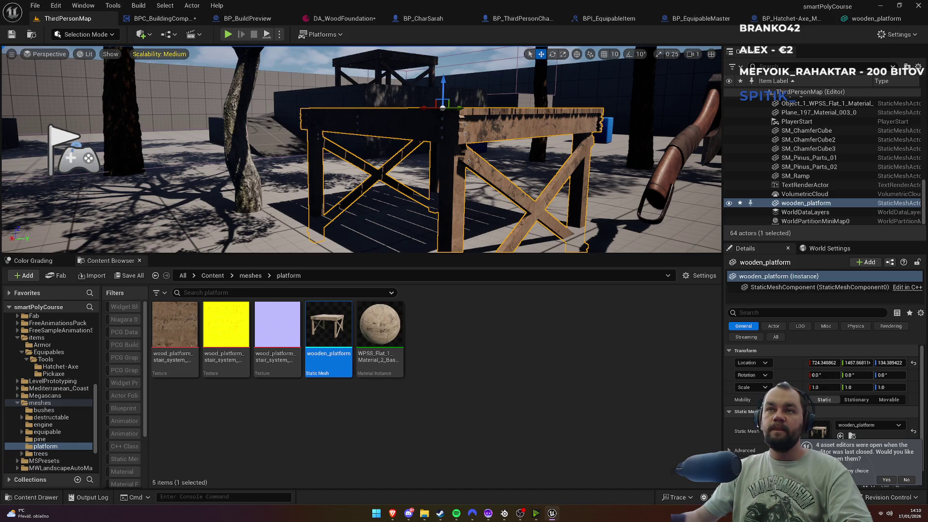
left_click_drag(460, 151, 461, 152)
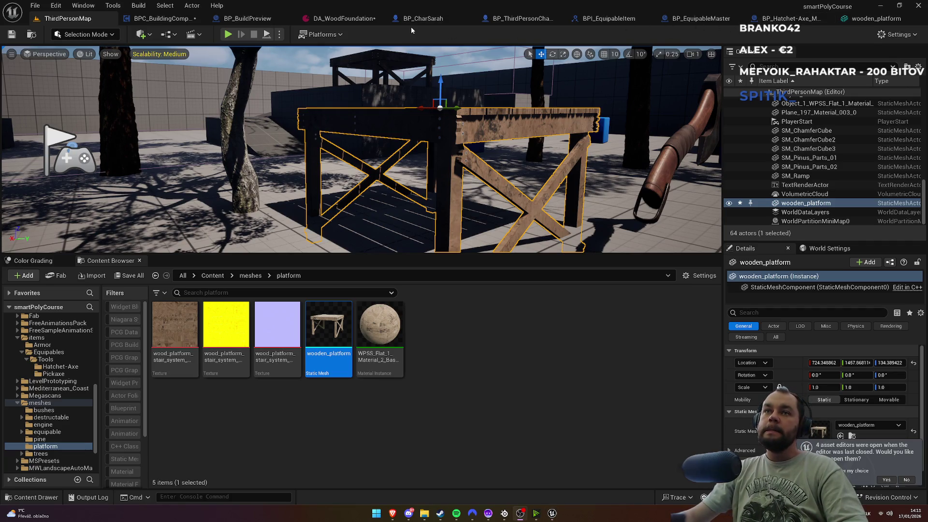
left_click(429, 22)
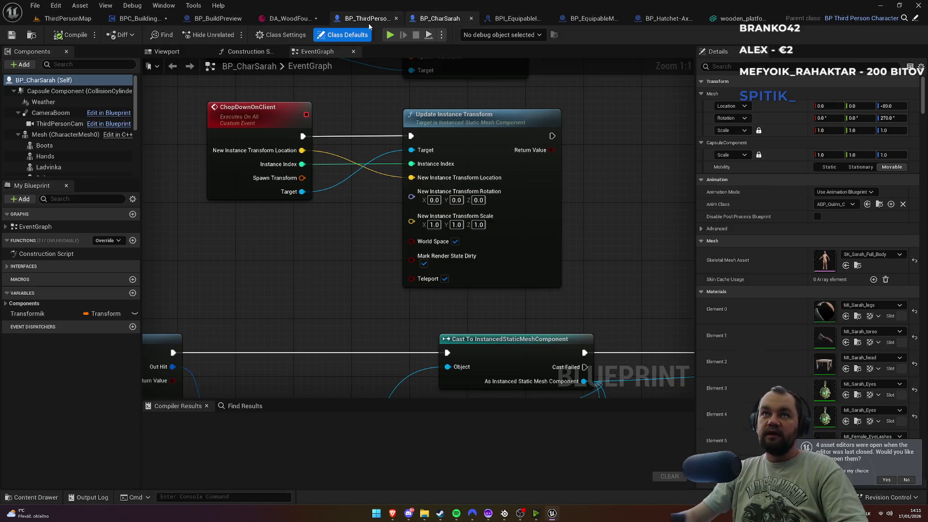
Step: In the building component's FBuildModeClient graph, delete the Add offset and Break Vector nodes
left_click(219, 22)
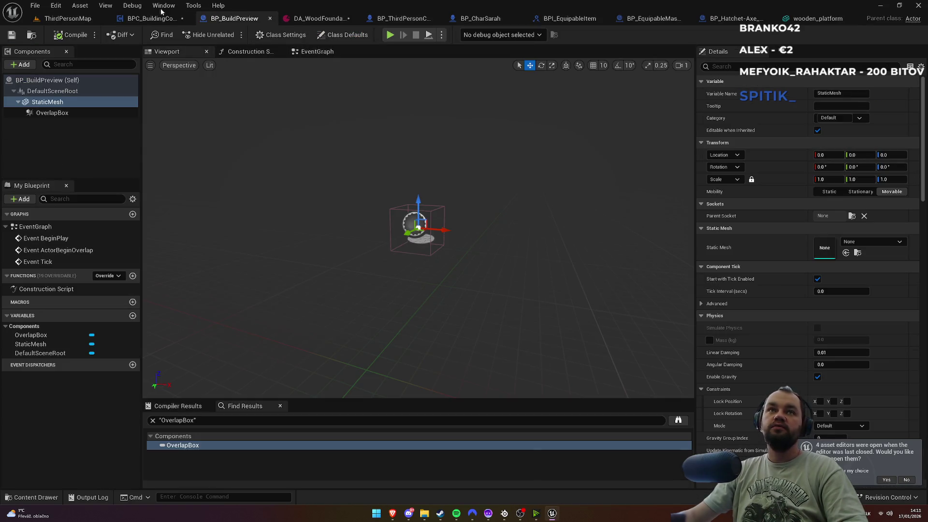
left_click(153, 19)
scroll(376, 216, "up", 2)
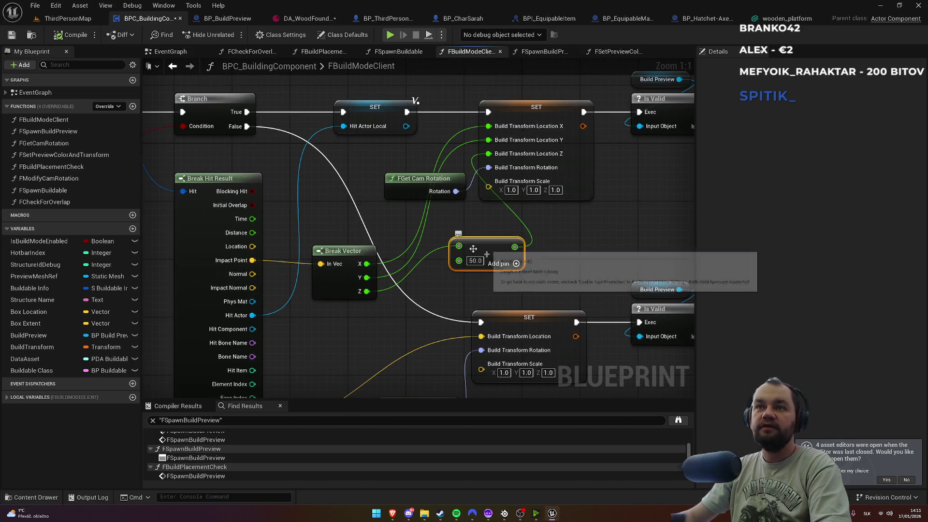
key("Delete")
left_click(370, 250)
key("Delete")
Step: Recombine the Build Transform Location pin and wire Impact Point straight into it
mouse_move(252, 260)
left_mouse_down()
mouse_move(467, 153)
mouse_move(456, 172)
mouse_move(256, 286)
left_mouse_up()
key("Escape")
right_click(489, 127)
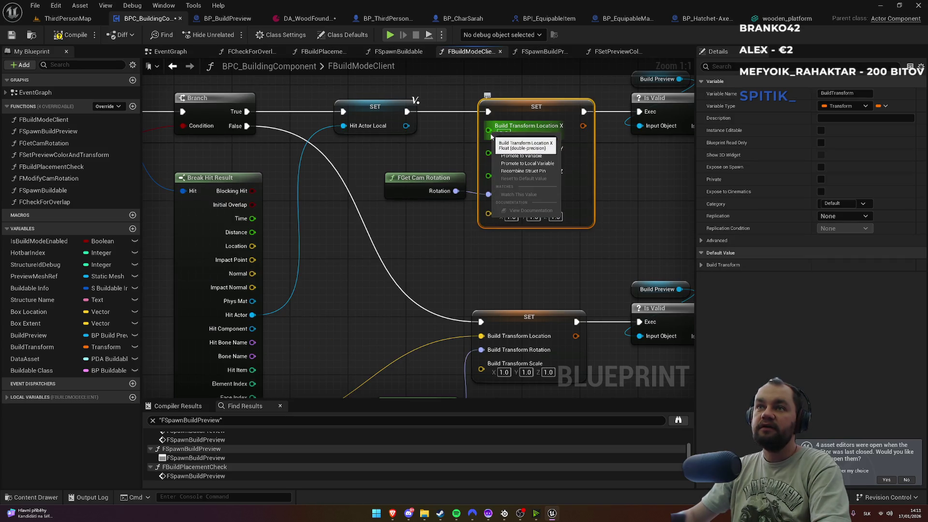
left_click(522, 173)
left_click_drag(497, 133, 252, 260)
left_click_drag(441, 234, 437, 317)
left_click(434, 266)
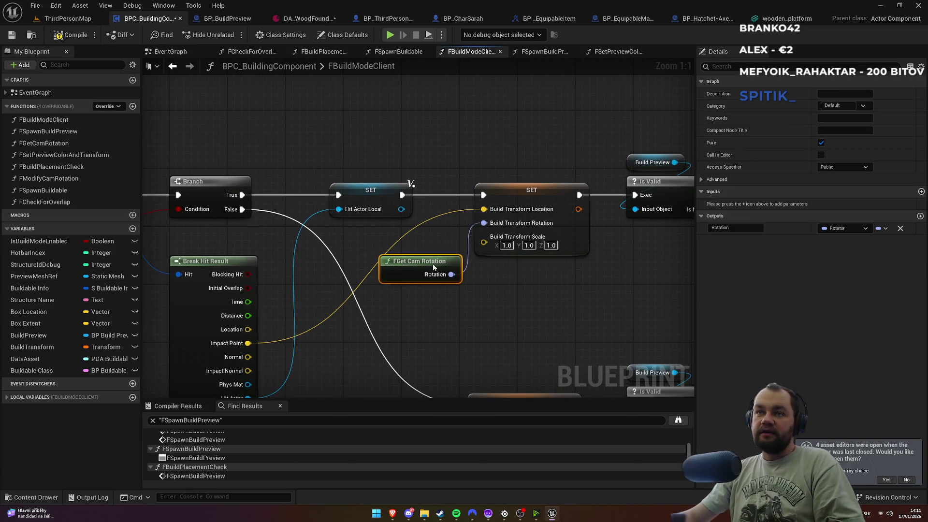
left_click(425, 247)
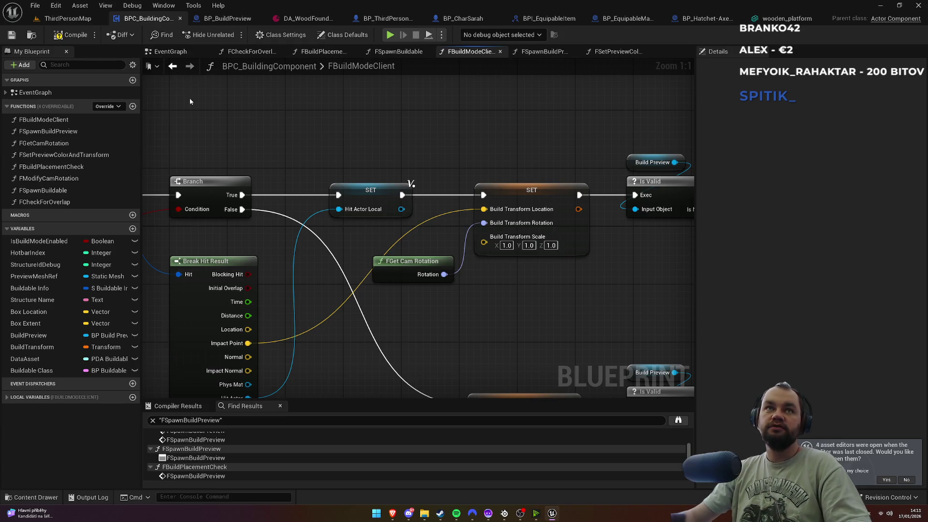
left_click(68, 19)
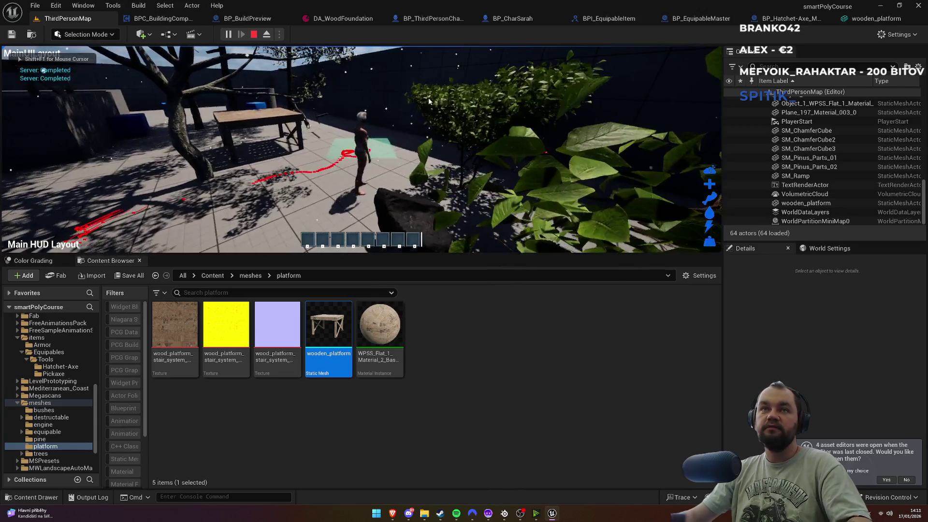
Step: Stop the play test, delete the old wooden_platform, and place a fresh one among the trees
key("Escape")
left_click(213, 89)
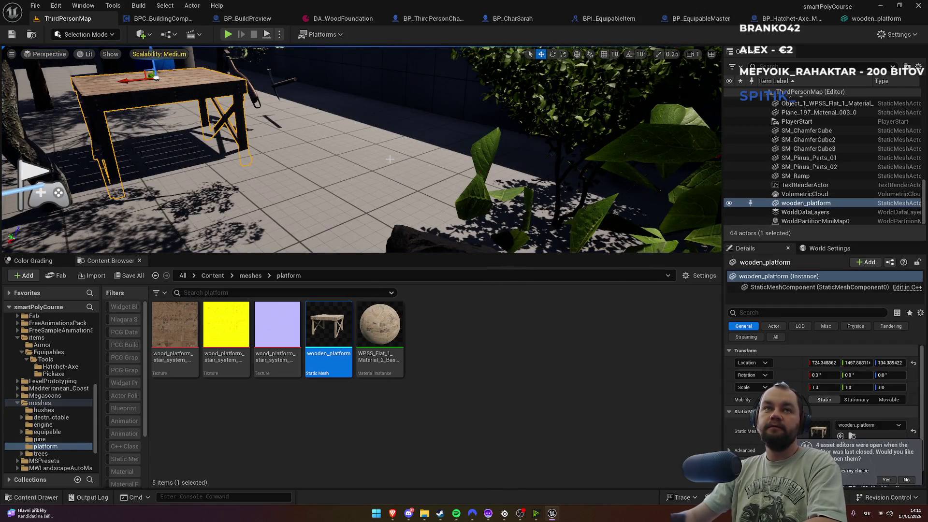
key("Delete")
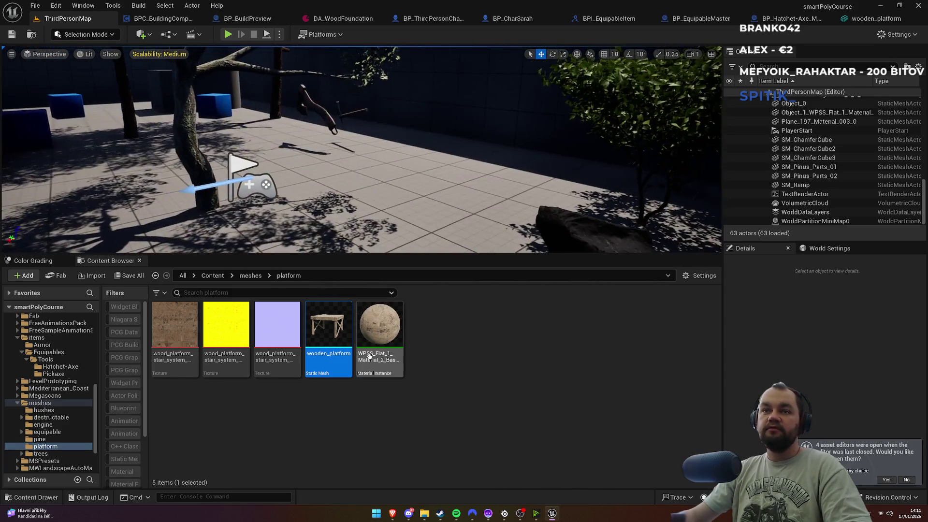
mouse_move(406, 218)
left_mouse_down()
mouse_move(394, 186)
mouse_move(408, 150)
mouse_move(407, 166)
mouse_move(412, 75)
left_mouse_up()
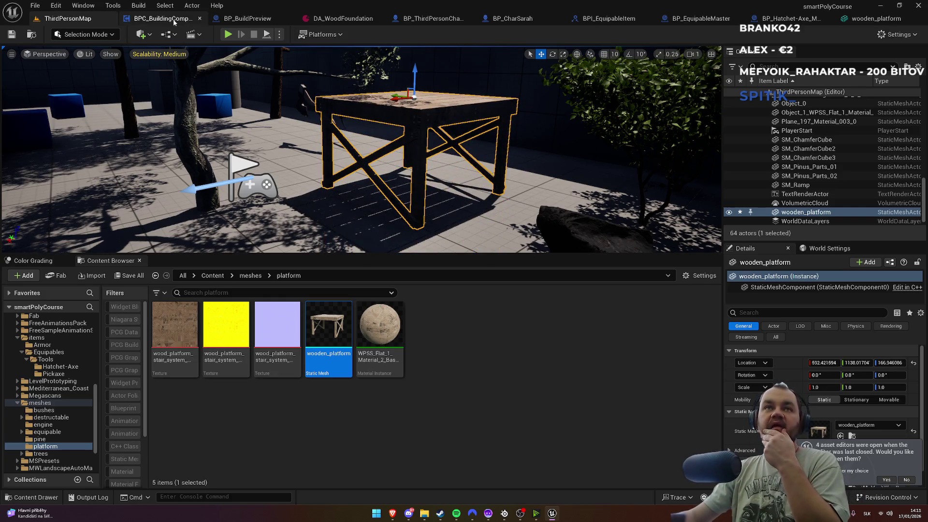
left_click(73, 34)
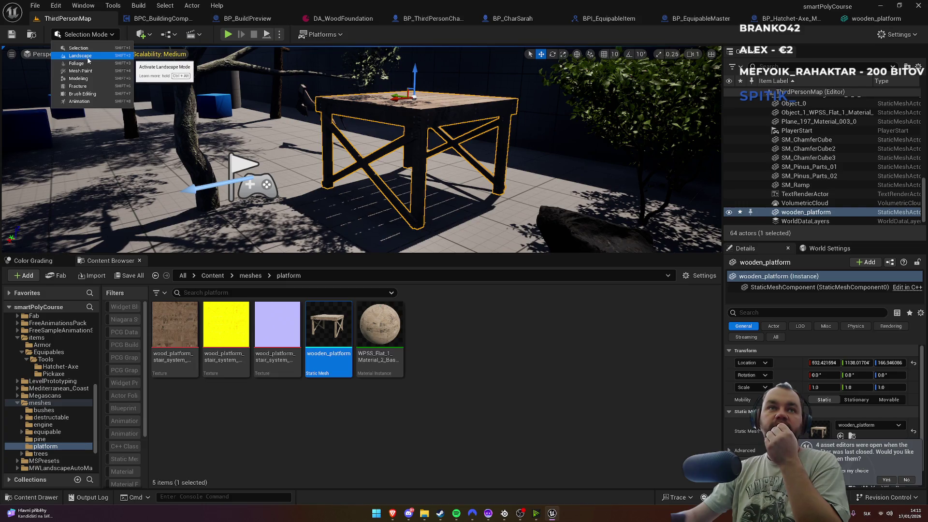
Step: In Modeling Mode, use XForm > Edit Pivot to move the table's pivot down and accept it
left_click(84, 79)
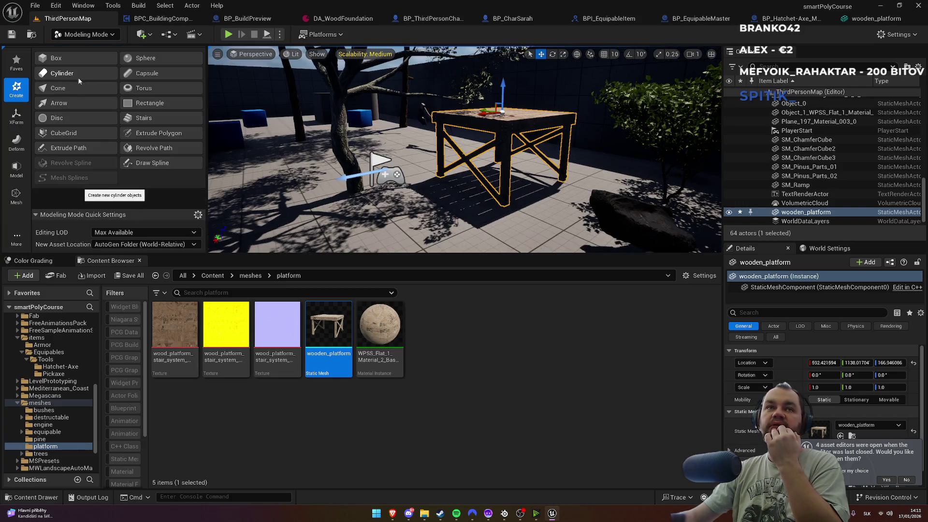
left_click_drag(503, 86, 503, 87)
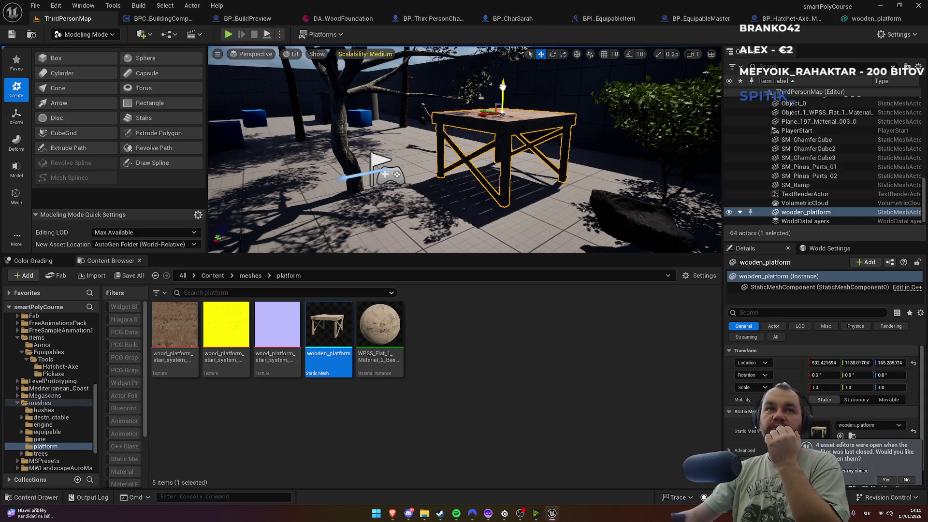
left_click(24, 121)
left_click_drag(503, 86, 503, 88)
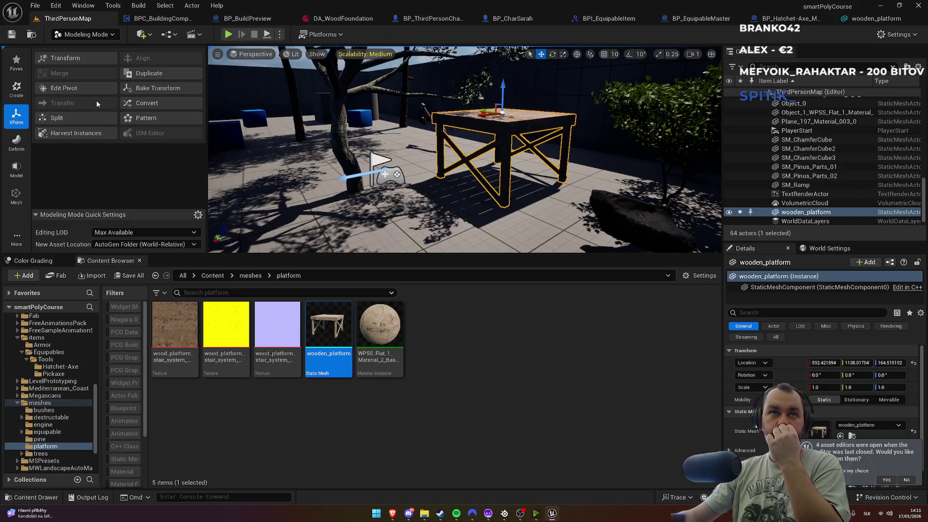
left_click(79, 91)
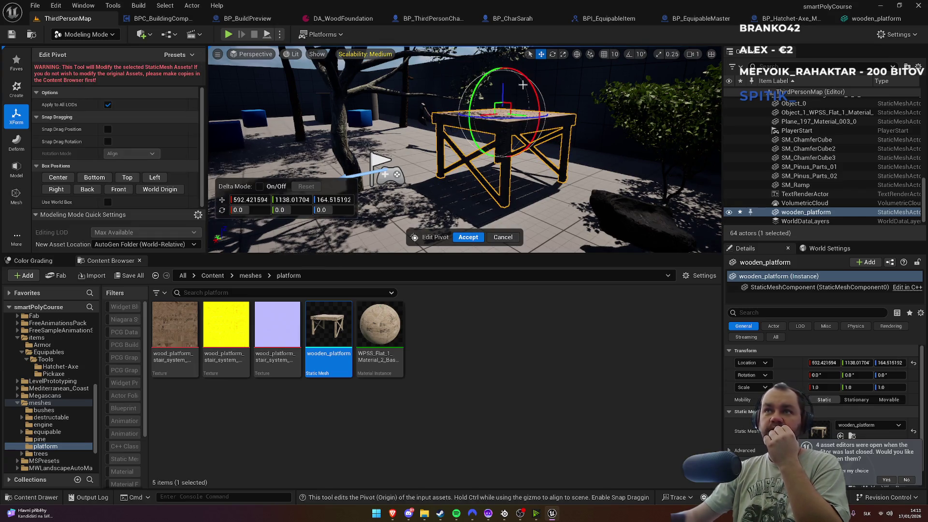
left_click_drag(503, 86, 503, 108)
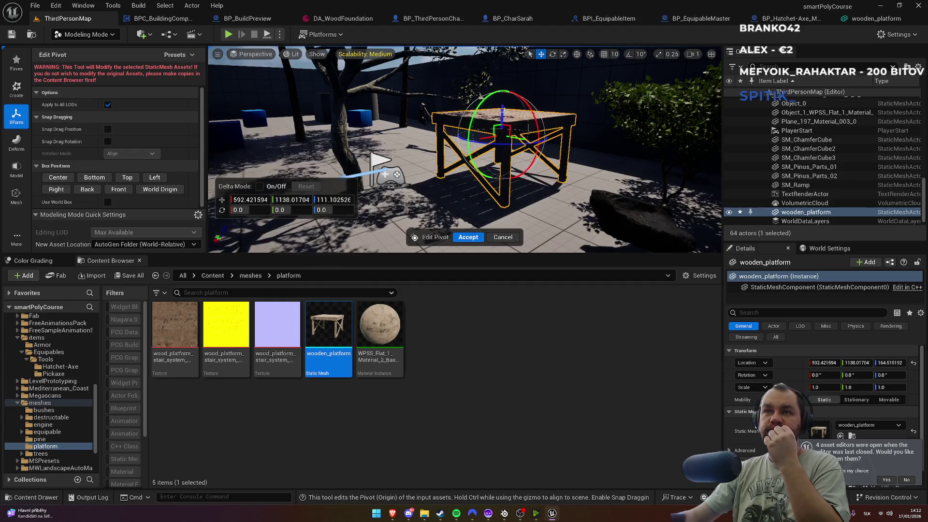
left_click(474, 238)
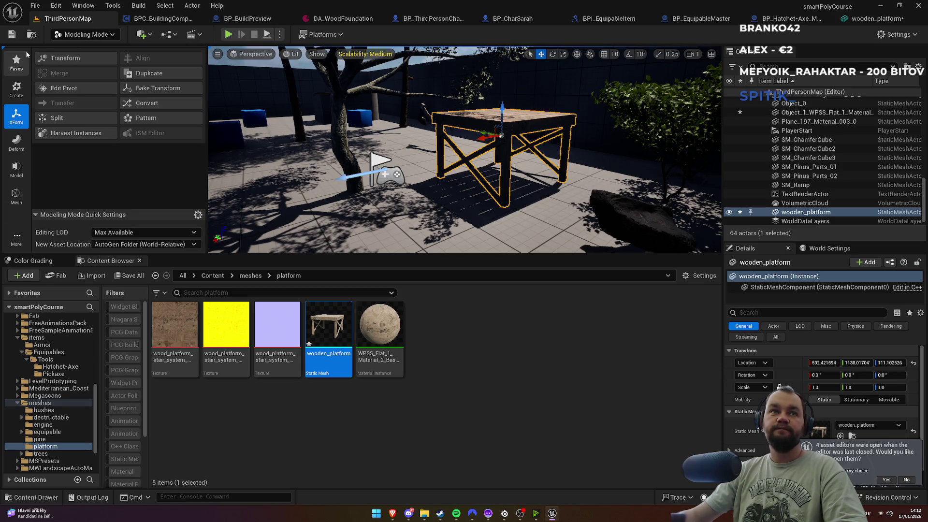
Step: Return to Selection Mode and save the edited wooden_platform mesh
left_click(84, 35)
left_click(80, 49)
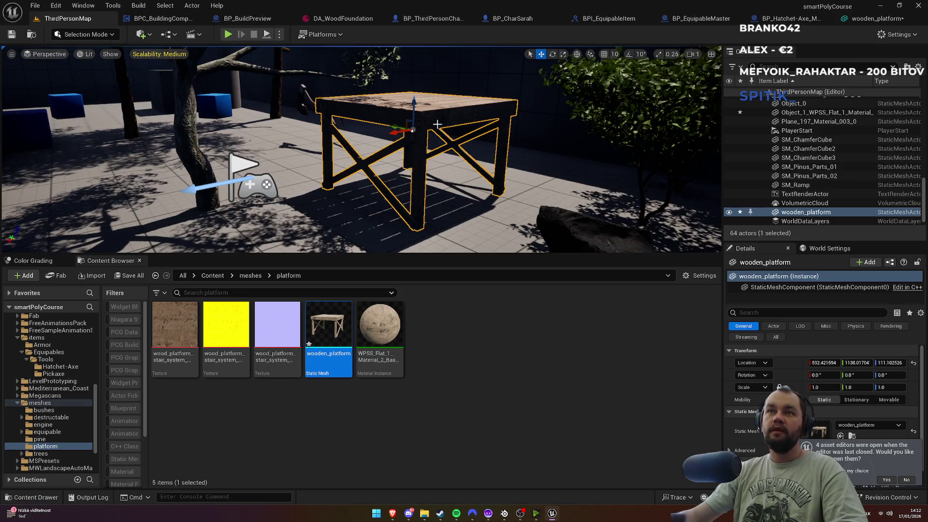
key("ctrl+z")
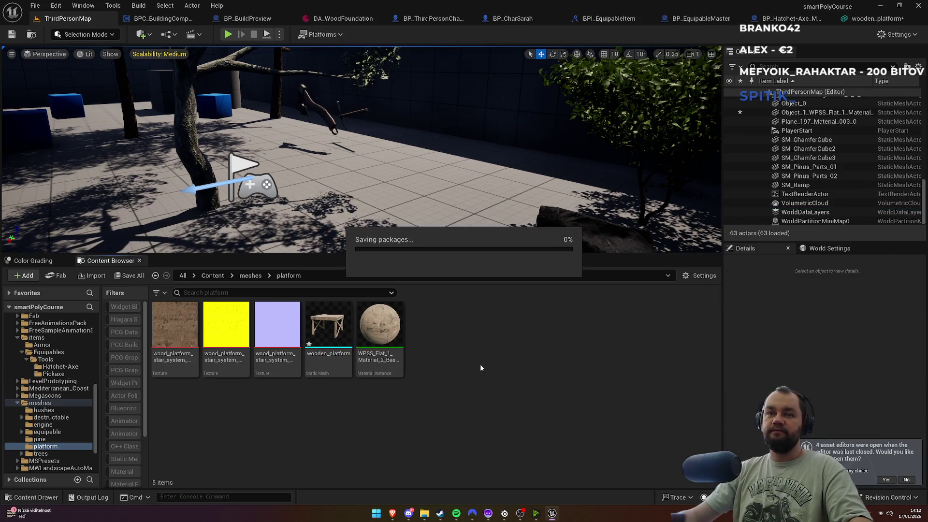
key("ctrl+y")
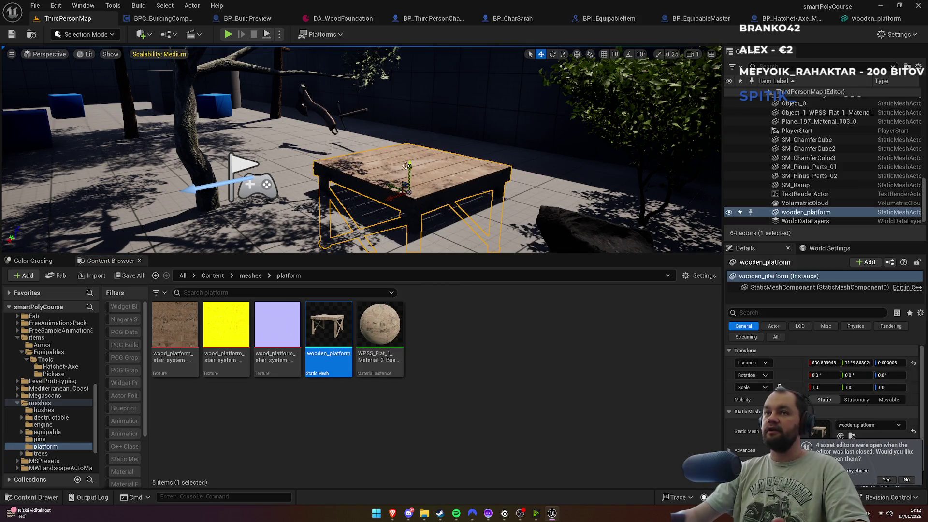
Step: Delete the test table and start a fullscreen Play session with Alt+P
key("Delete")
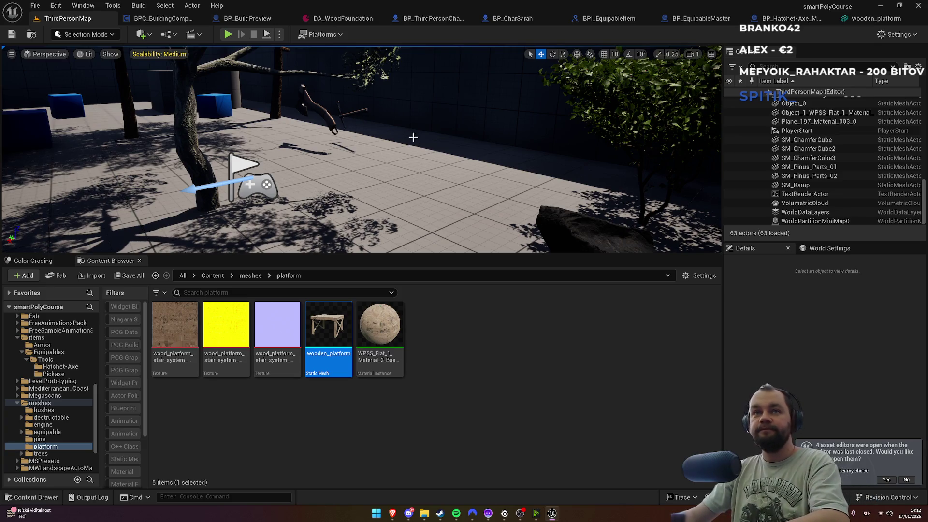
scroll(413, 137, "down", 5)
key("F11")
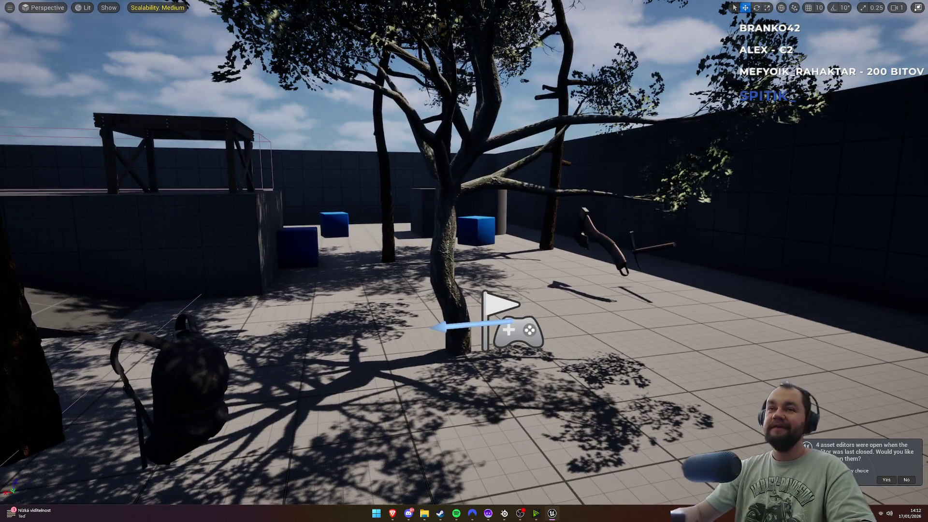
key("alt+p")
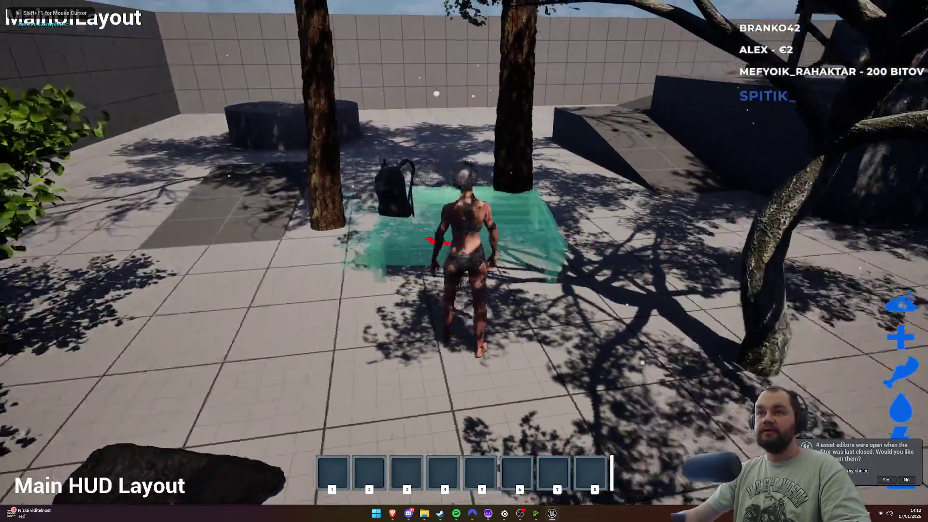
Step: Walk the character around the green build preview and onto the platform, then stop playing
key("a")
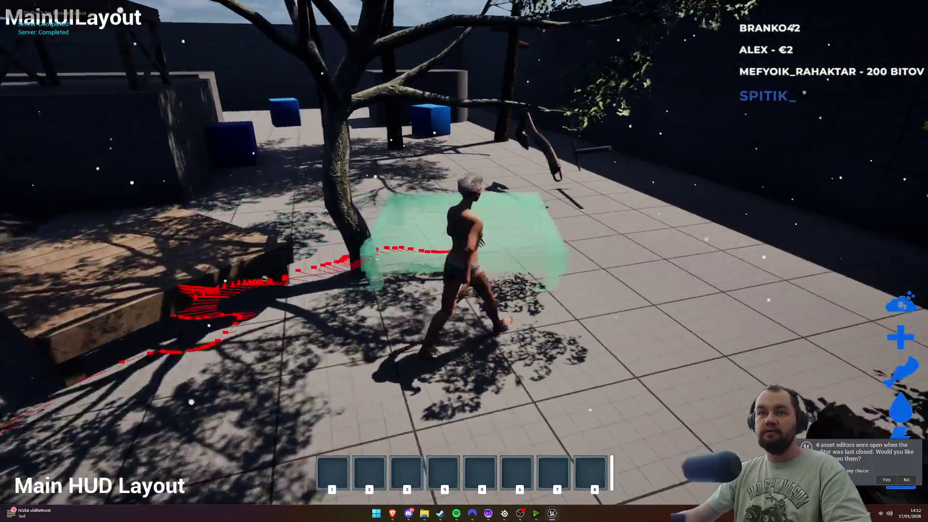
key("w")
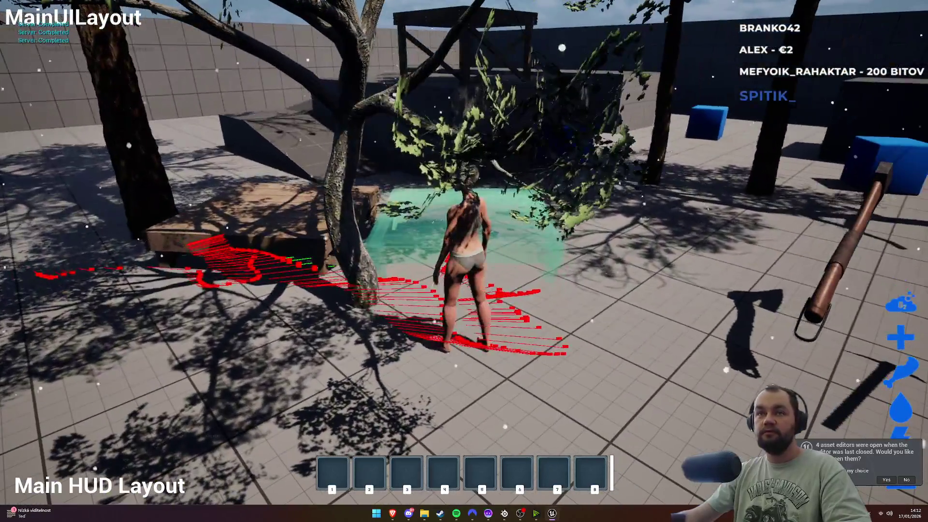
key("d")
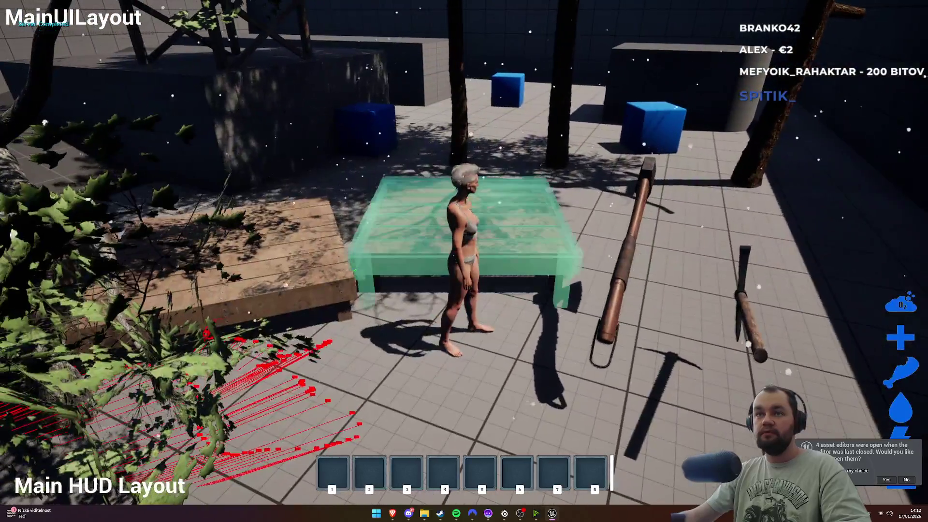
mouse_move(464, 261)
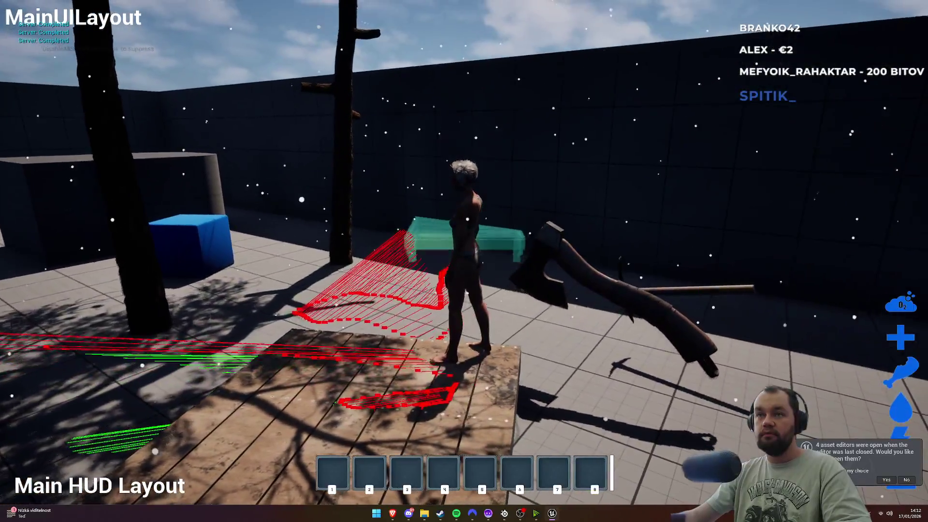
key("w")
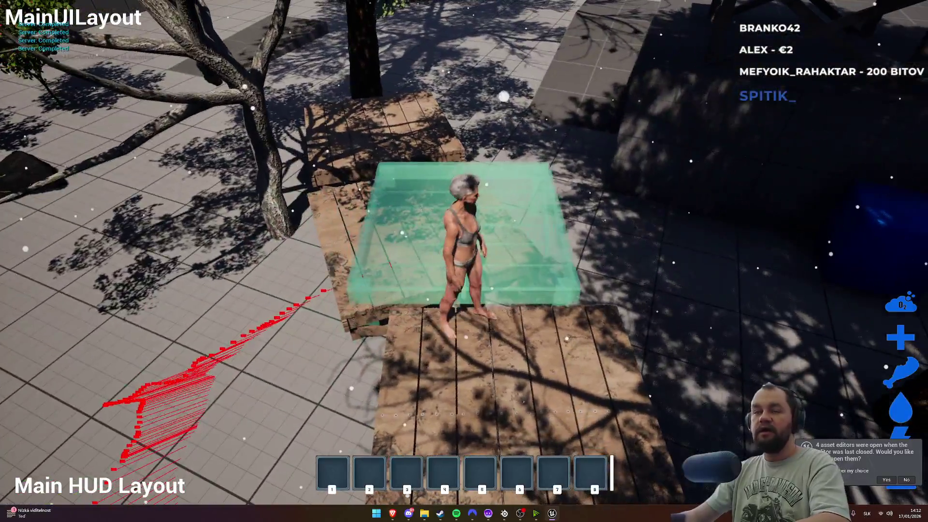
key("Escape")
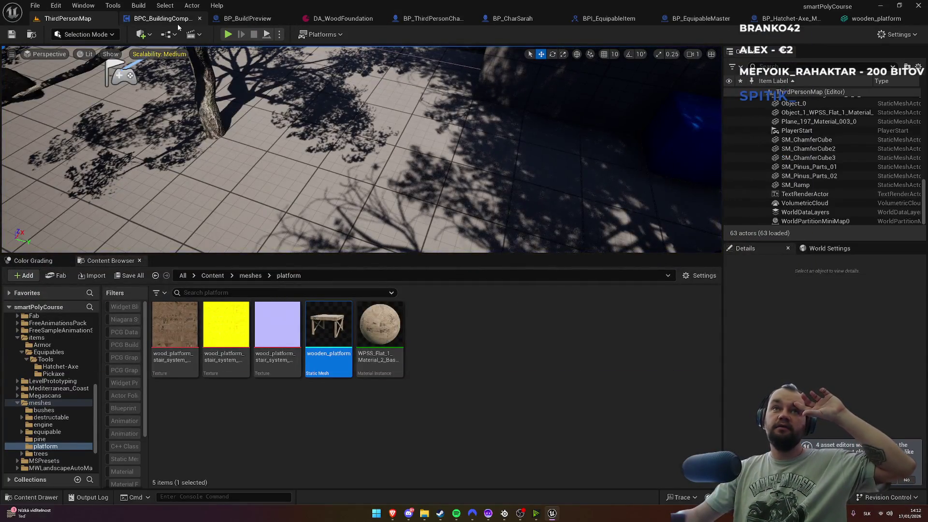
Step: In BPC_BuildingComponent's FCheckForOverlap, connect the entry exec pin to Multi Box Trace By Channel
left_click(177, 22)
scroll(437, 218, "down", 4)
scroll(312, 231, "up", 3)
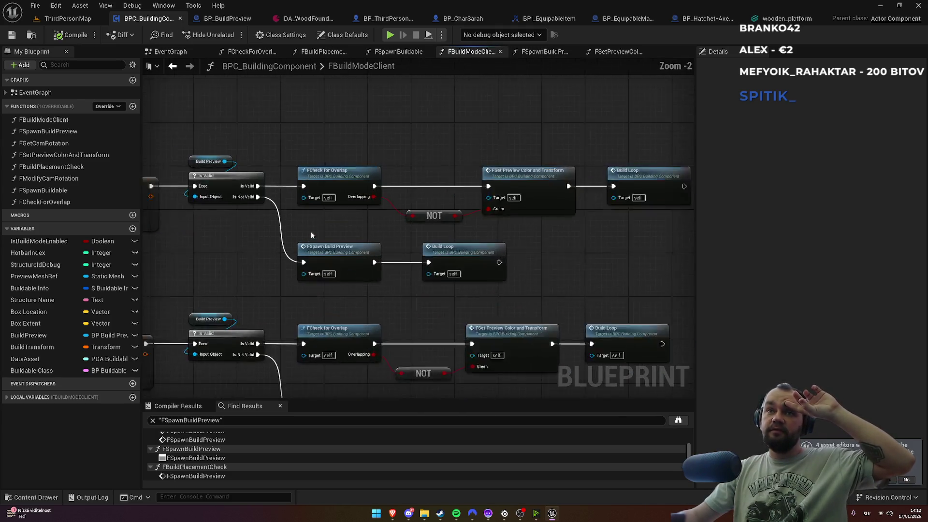
double_click(332, 169)
scroll(395, 201, "up", 3)
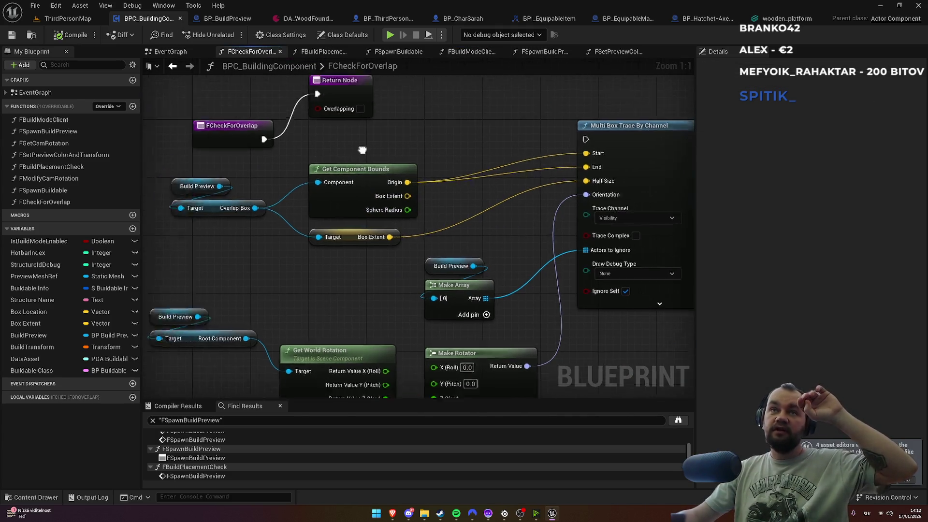
left_click_drag(361, 208, 651, 213)
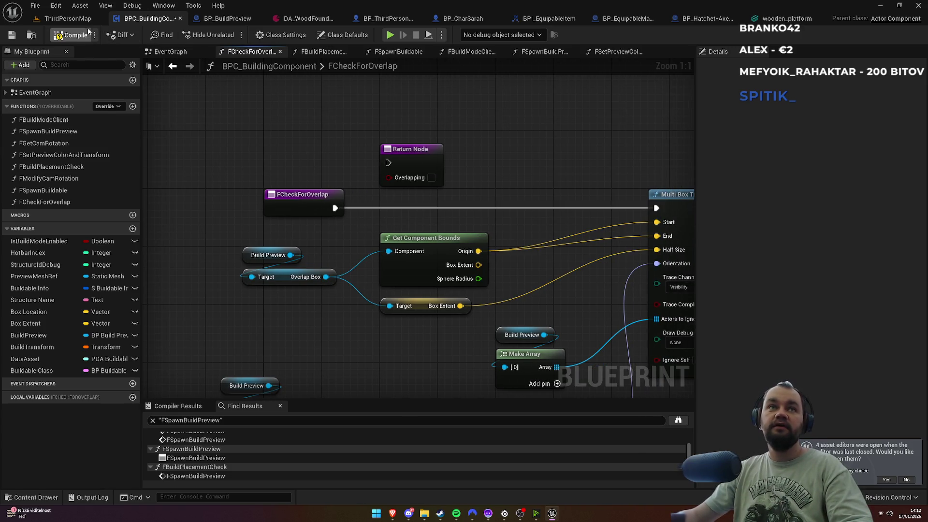
Step: Play ThirdPersonMap fullscreen, walking the character toward the red build preview, then stop
left_click(67, 19)
left_click(227, 36)
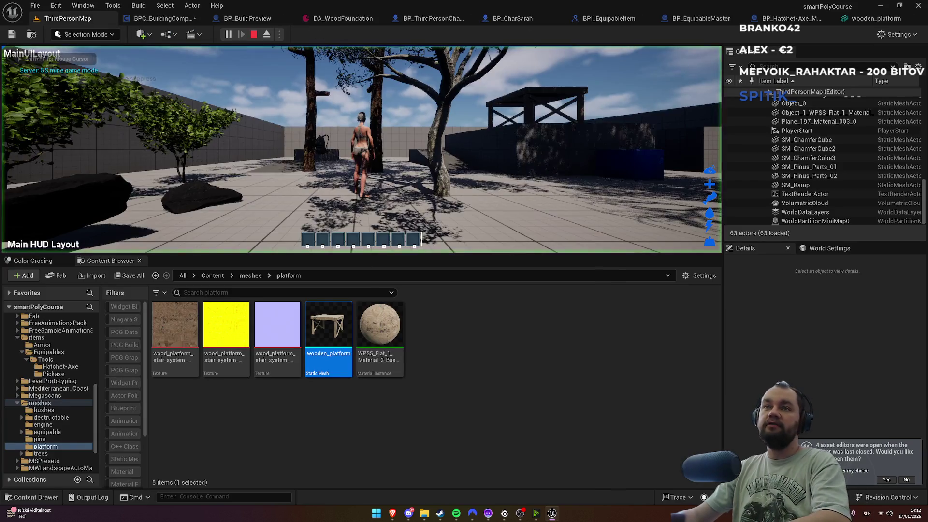
key("F11")
key("s")
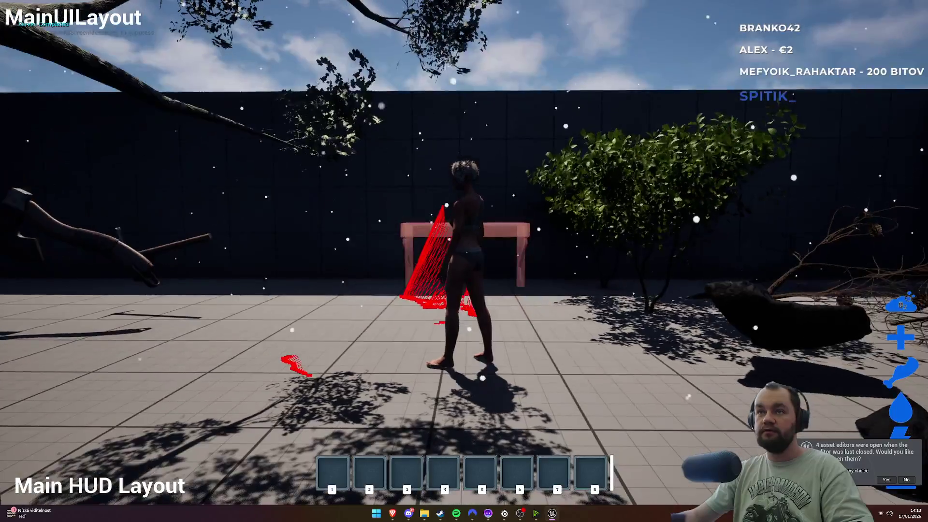
key("s")
key("w")
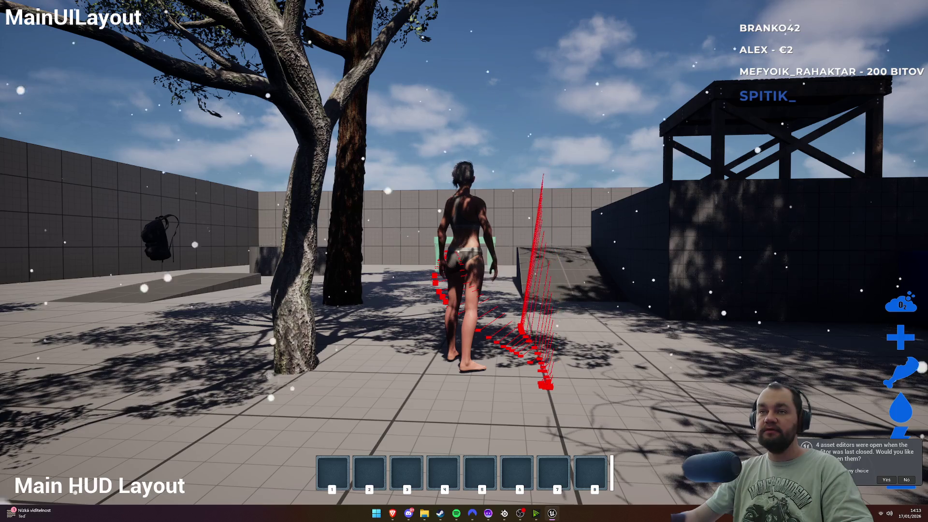
key("Escape")
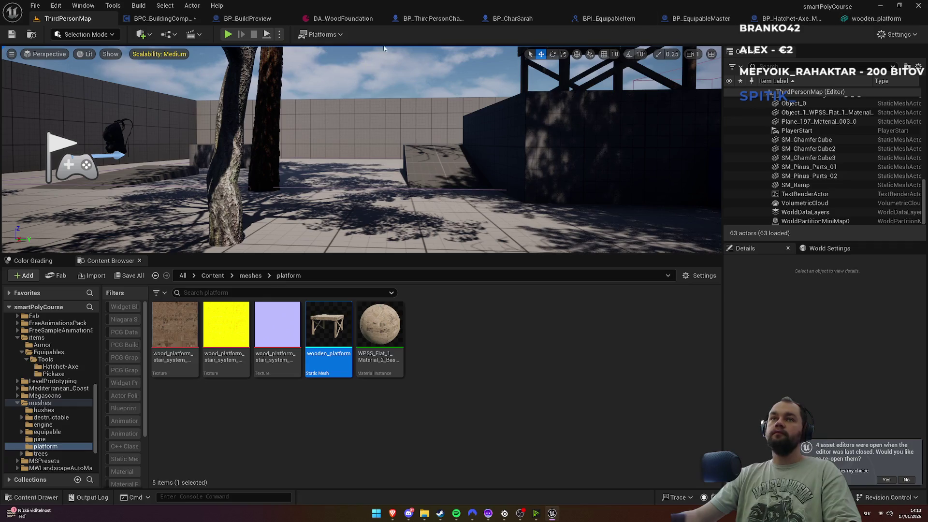
Step: Check DA_WoodFoundation's settings, then playtest platform placement fullscreen, jumping around, and stop
left_click(343, 20)
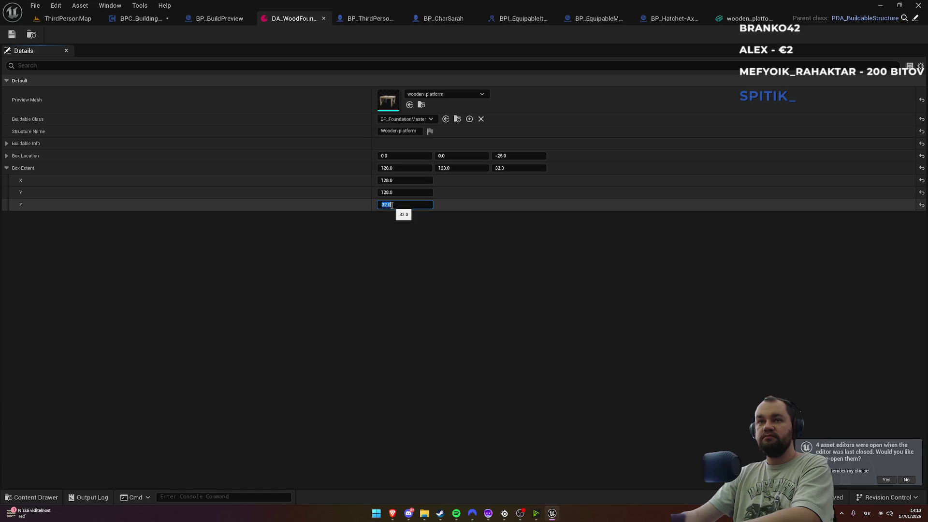
left_click(70, 21)
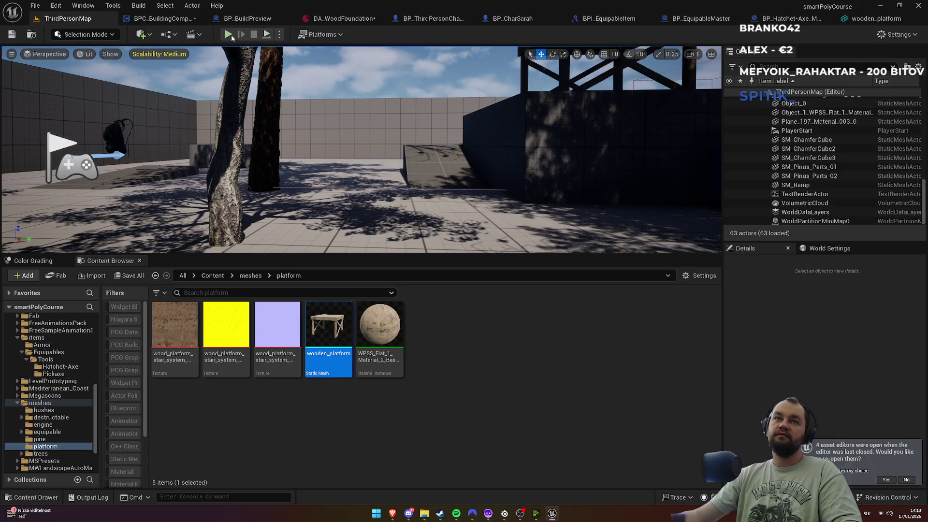
left_click(230, 38)
key("b")
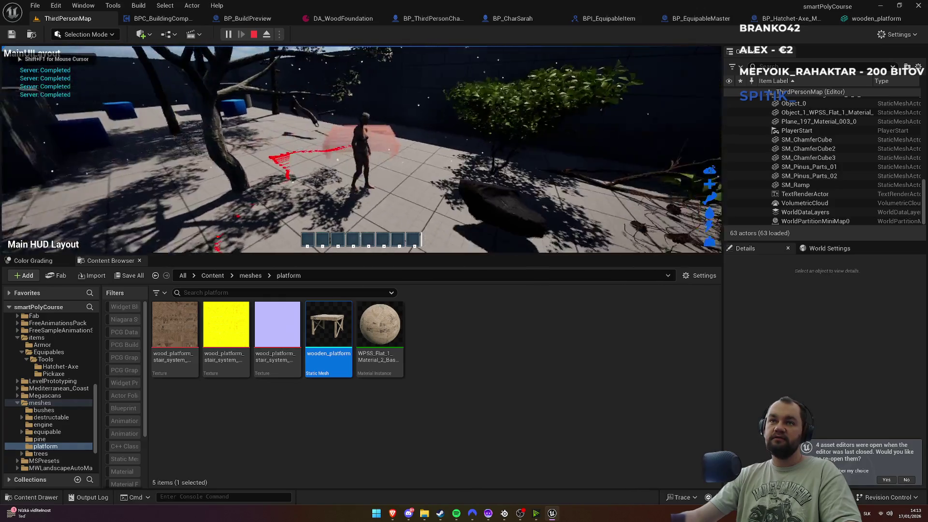
key("space")
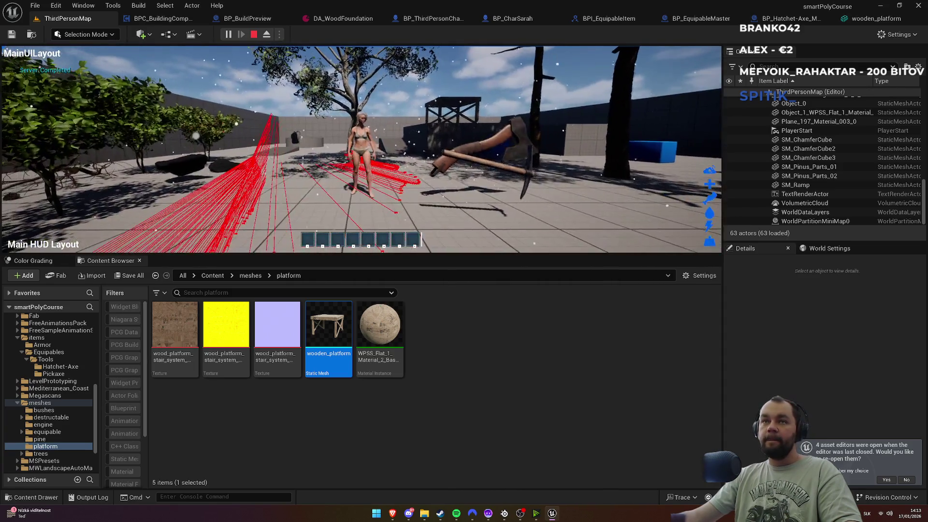
key("F11")
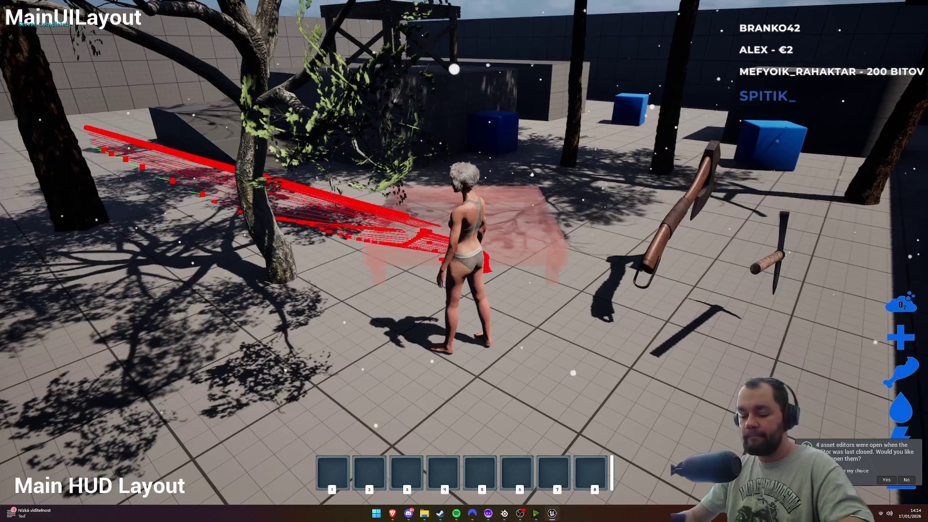
key("Escape")
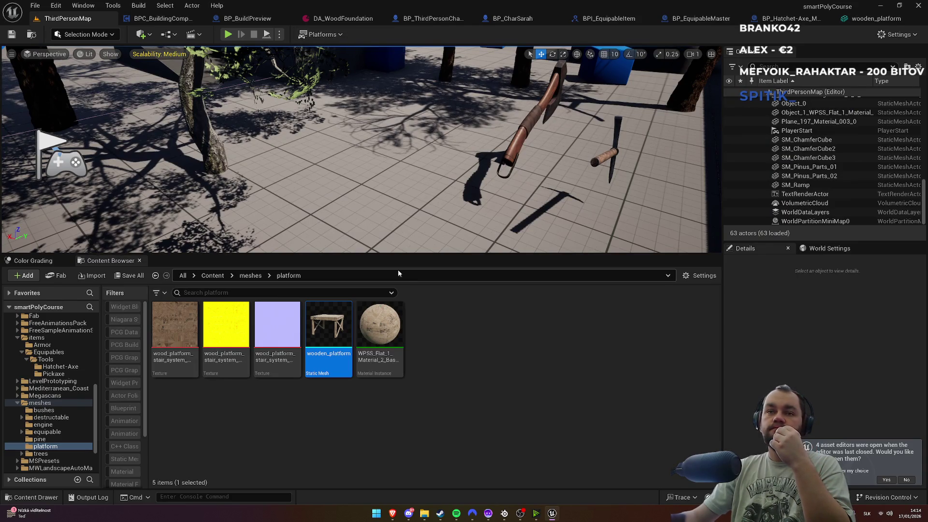
left_click(352, 20)
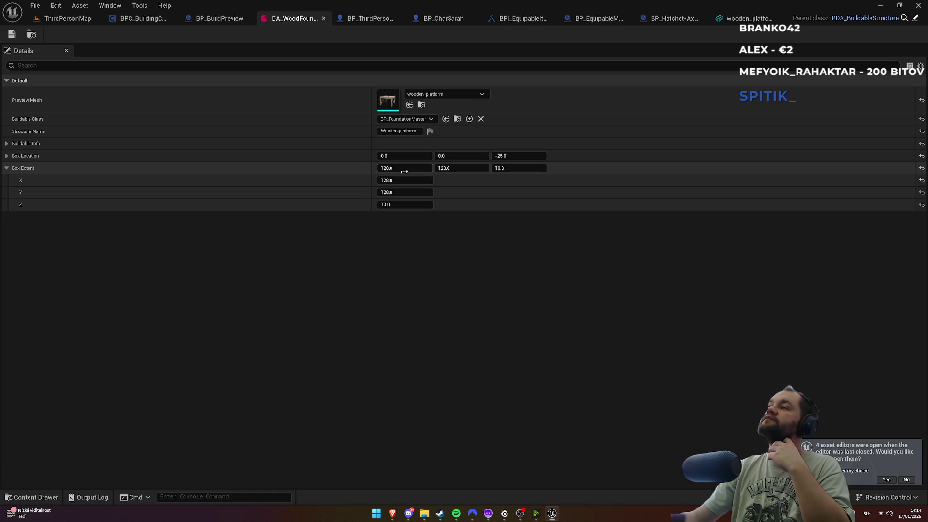
Step: Bring up the wooden_platform mesh, then the BP_BuildPreview Blueprint
left_click(751, 19)
left_click(259, 20)
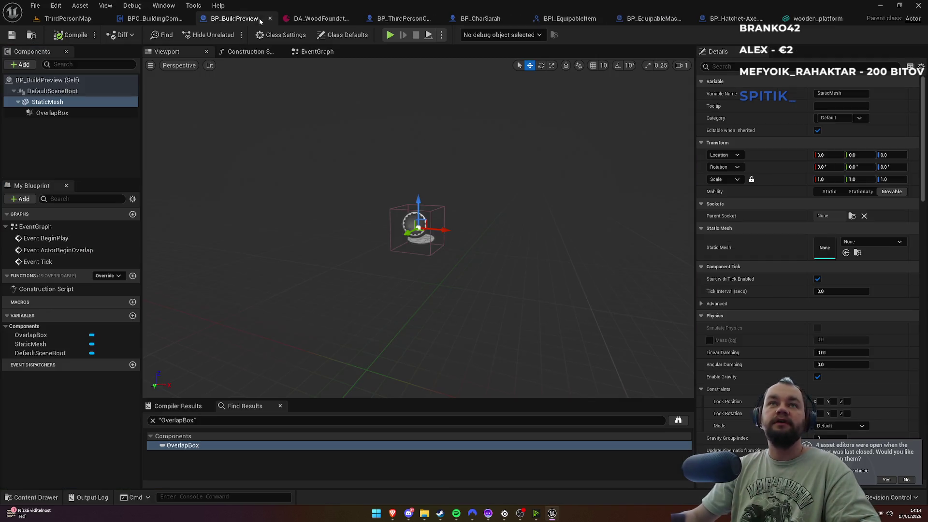
Step: Assign wooden_platform as BP_BuildPreview's StaticMesh via a 'platf' search, then view DA_WoodFoundation
left_click(47, 113)
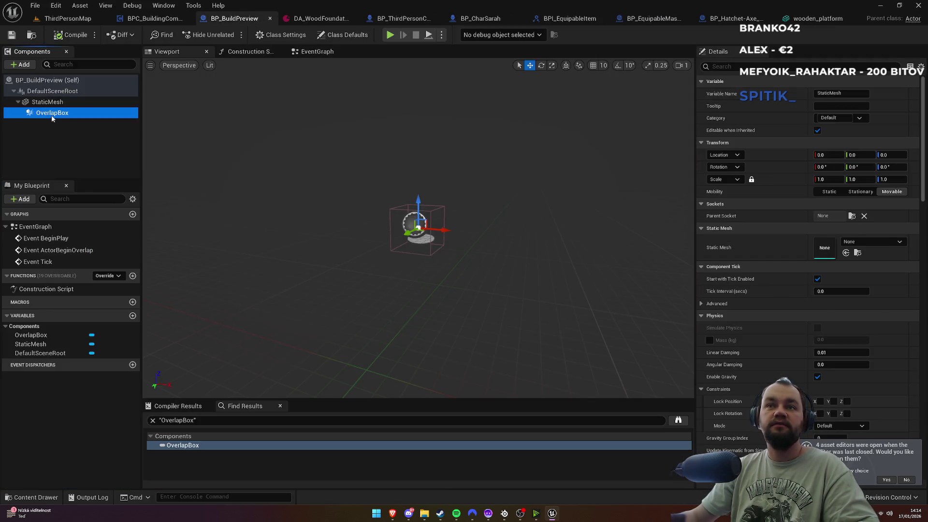
left_click(51, 103)
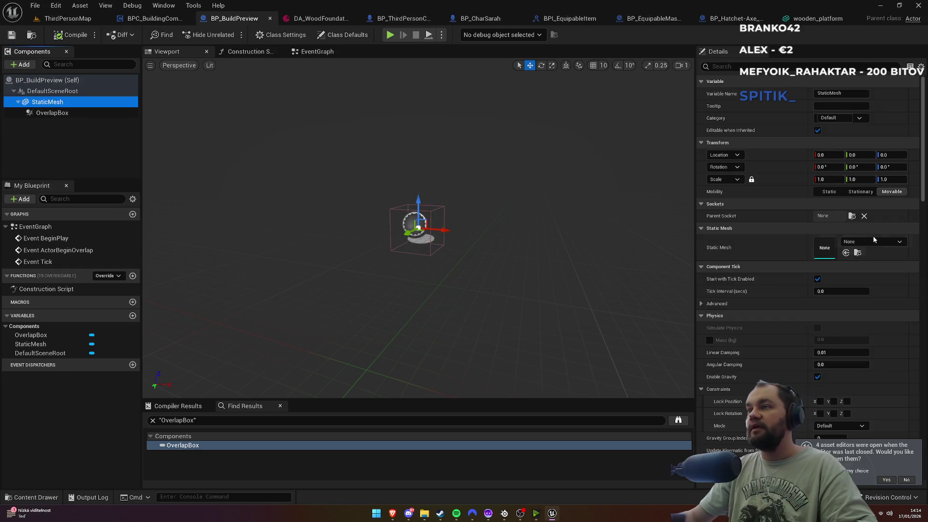
left_click(870, 242)
type("platf")
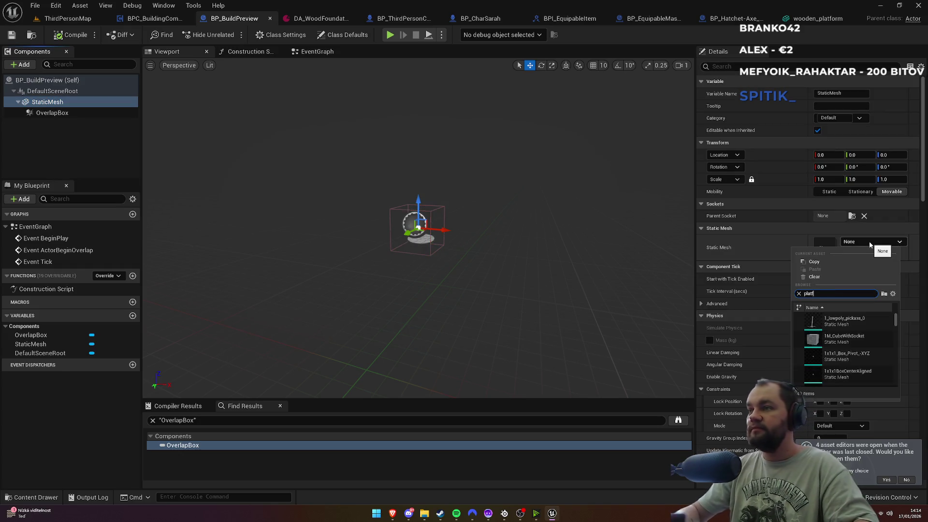
left_click(840, 320)
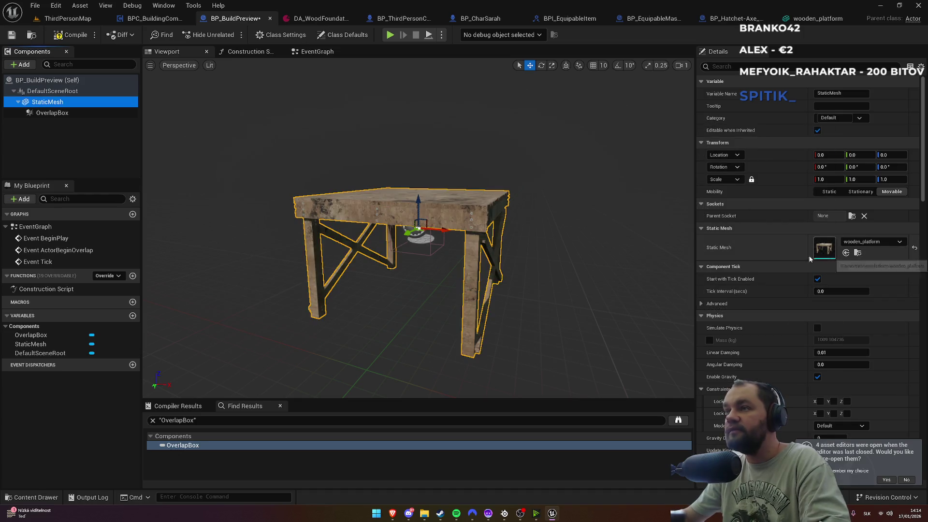
left_click(53, 112)
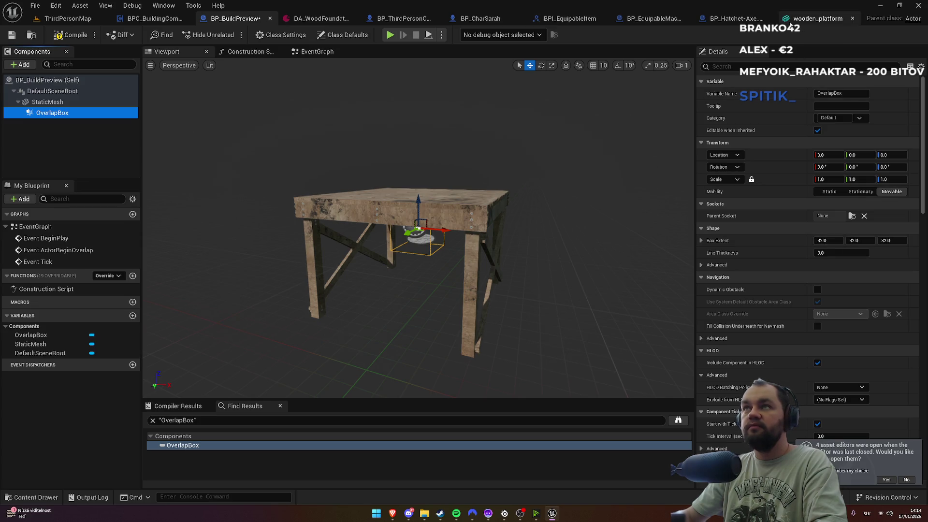
left_click(325, 18)
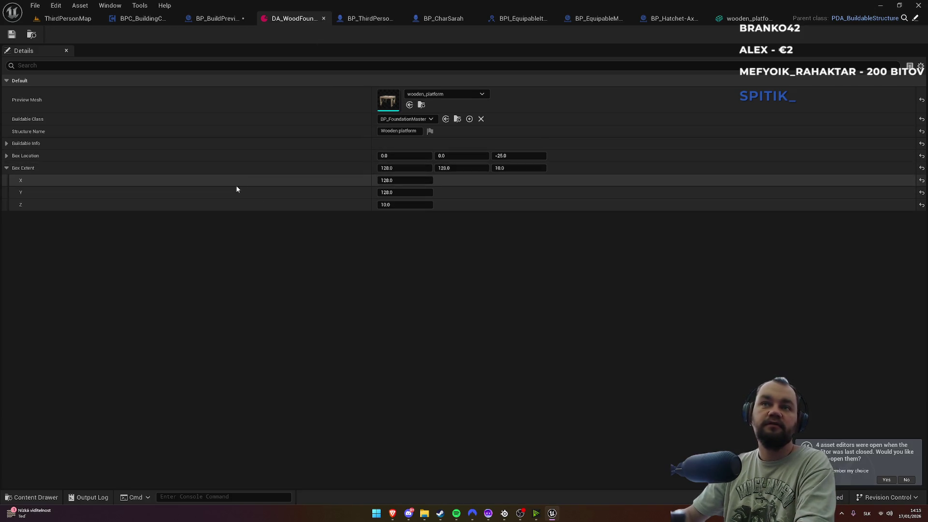
Step: Back in BP_BuildPreview, set the OverlapBox Box Extent to 128, 128, 10
left_click(218, 19)
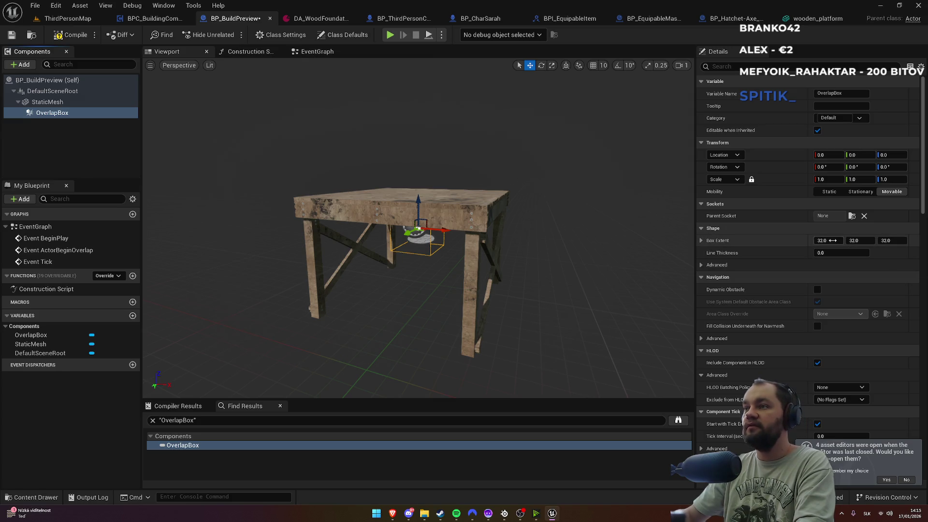
key("Return")
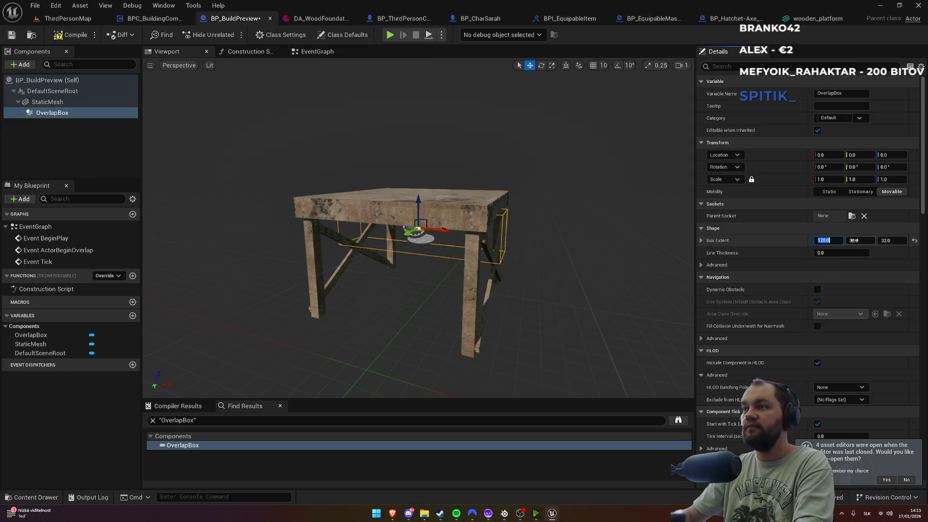
type("8")
key("Return")
type("0")
key("Return")
Step: Try OverlapBox Location Z values -25, 25, 35, then settle on 40 at the tabletop
mouse_move(418, 232)
left_mouse_down()
mouse_move(444, 217)
mouse_move(473, 223)
left_mouse_up()
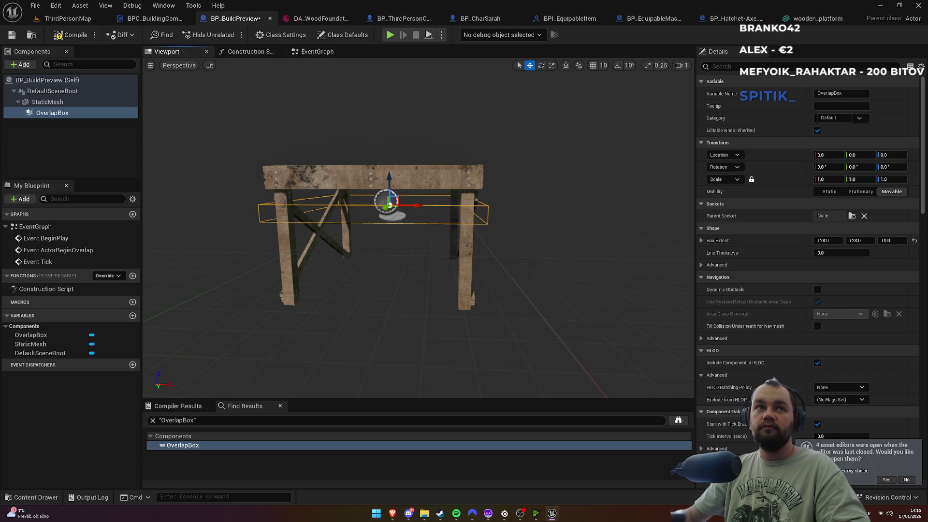
mouse_move(473, 223)
left_mouse_down()
mouse_move(488, 227)
mouse_move(455, 228)
left_mouse_up()
scroll(476, 228, "down", 5)
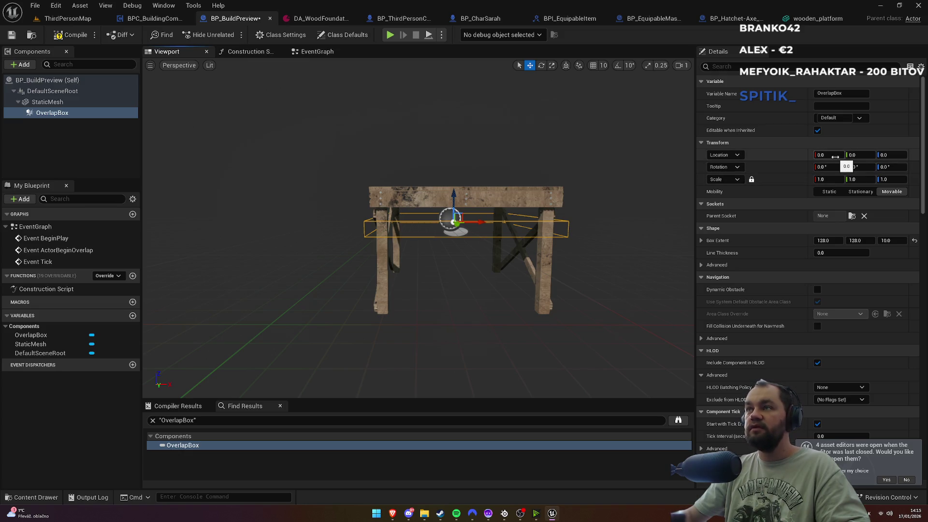
left_click(882, 155)
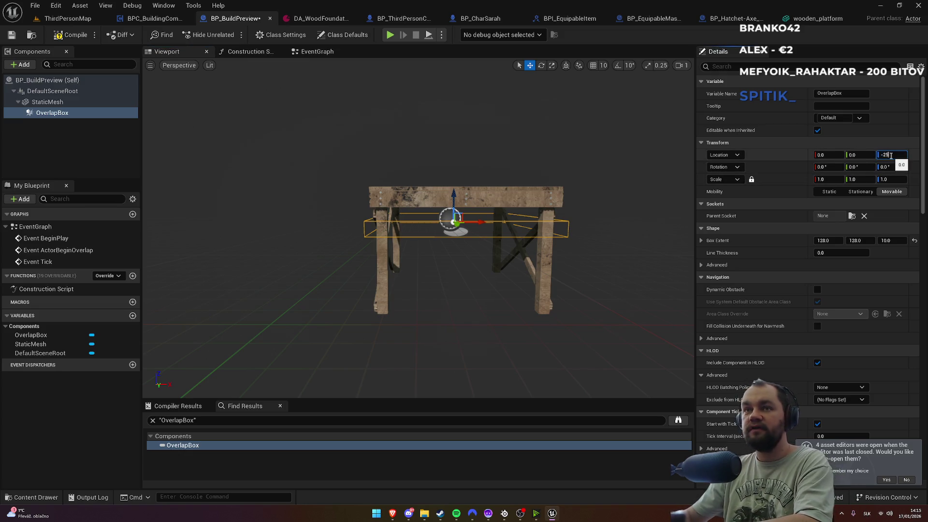
key("Return")
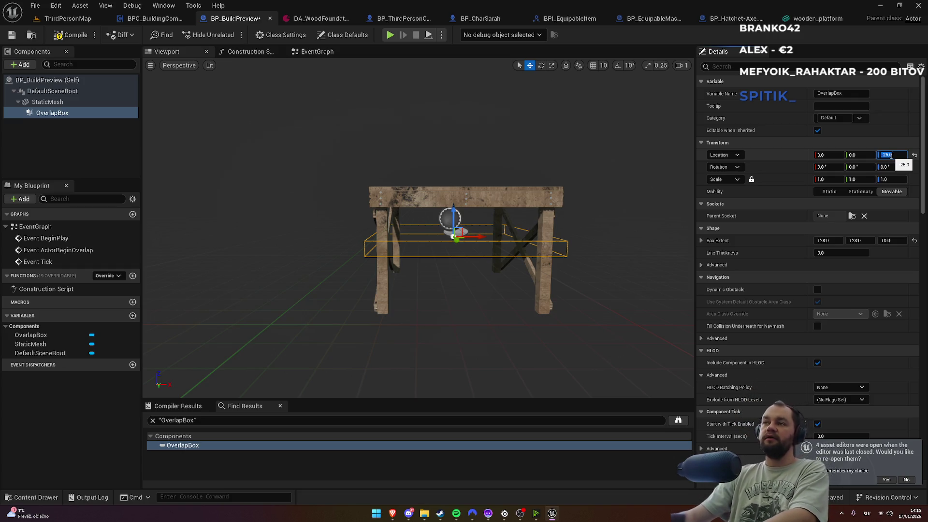
key("Return")
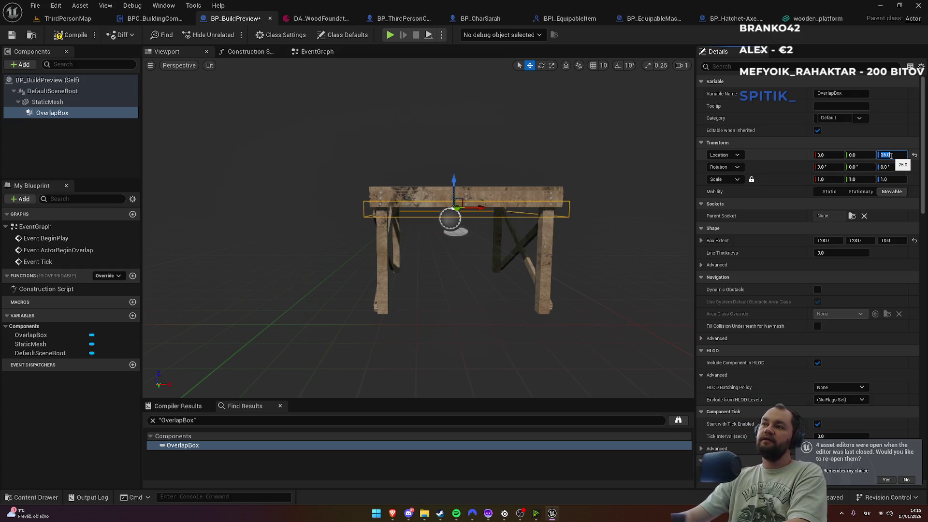
type("35")
key("Return")
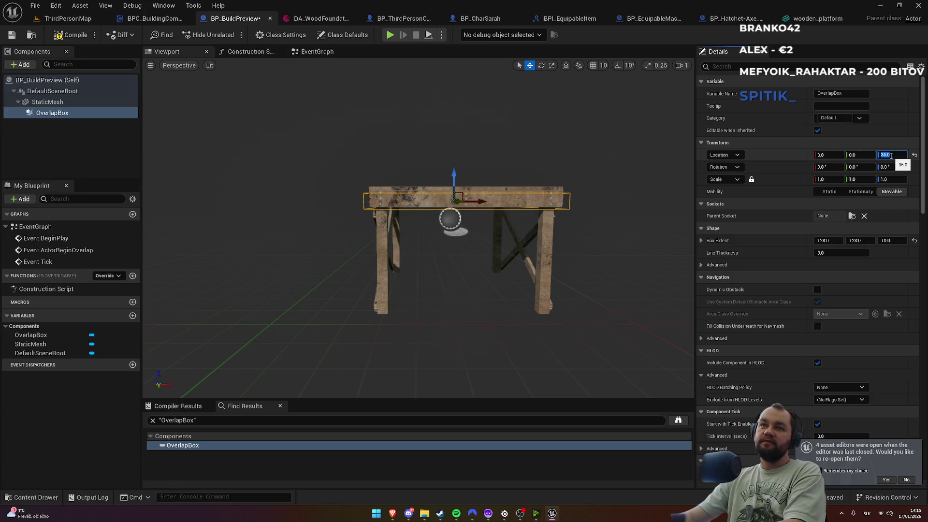
type("40")
key("Return")
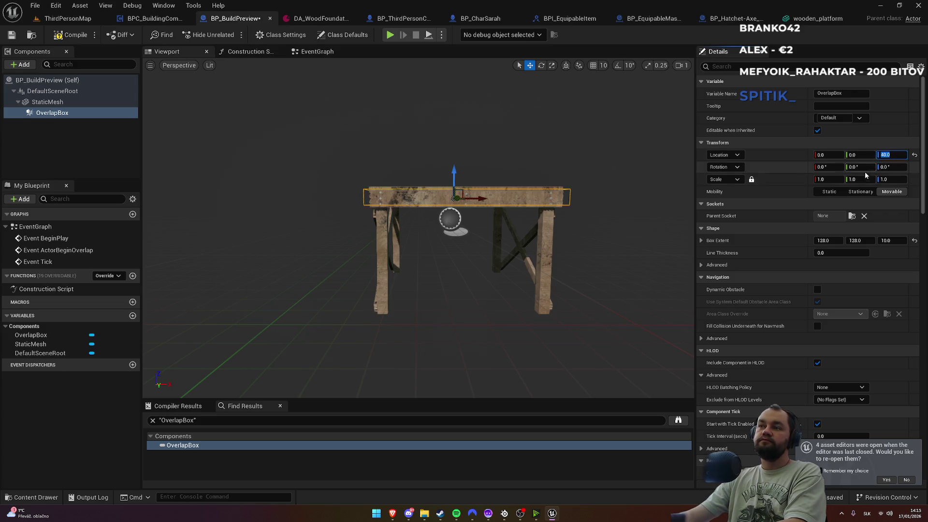
Step: Reset the OverlapBox location back to its default 0, 0, 0
left_click(48, 102)
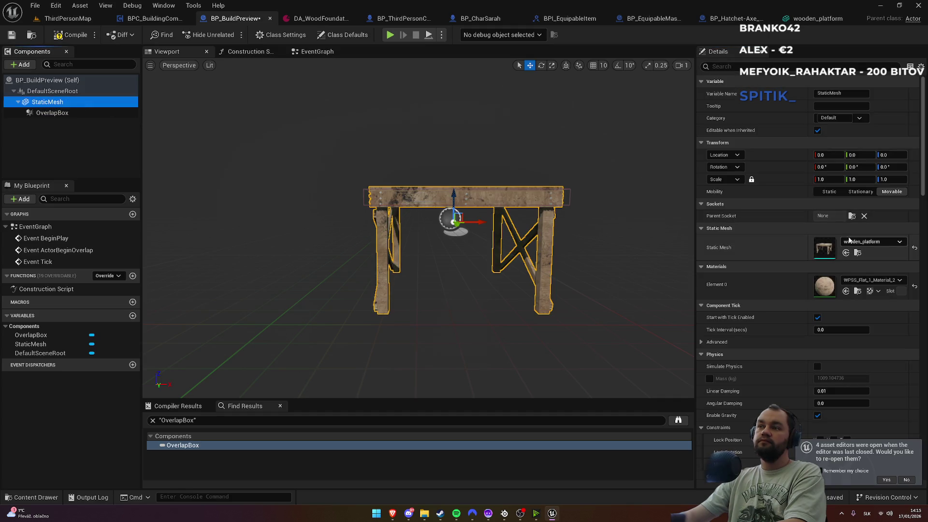
left_click(50, 113)
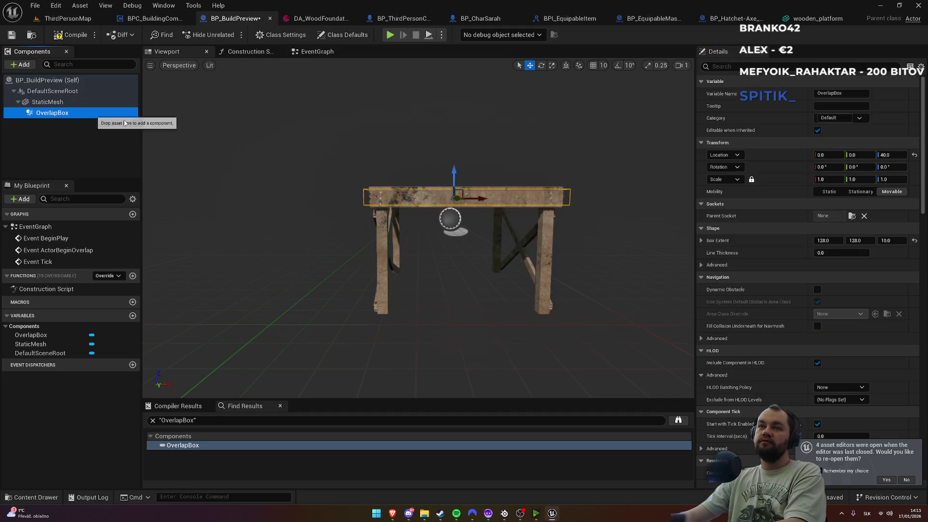
left_click(914, 155)
Step: Reset the OverlapBox extent and the StaticMesh's mesh to default, then compile and save
left_click(914, 240)
left_click(508, 202)
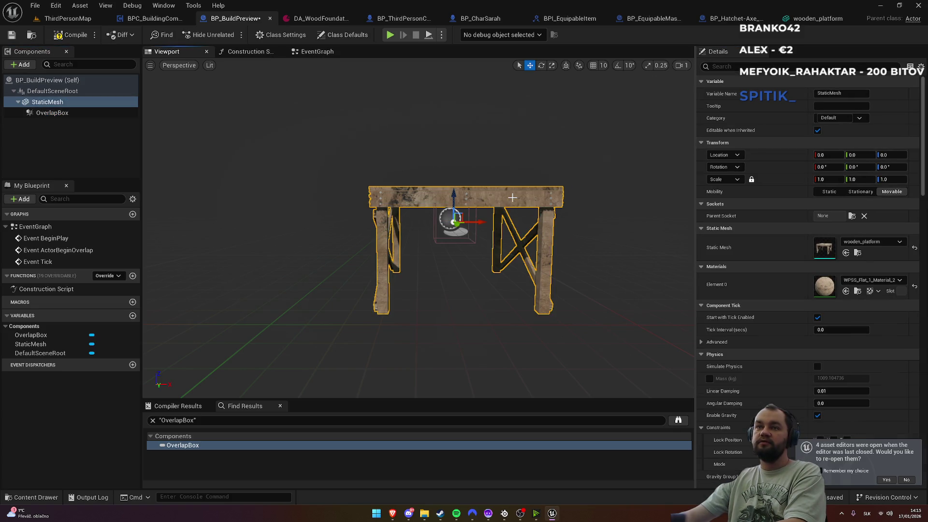
left_click(914, 249)
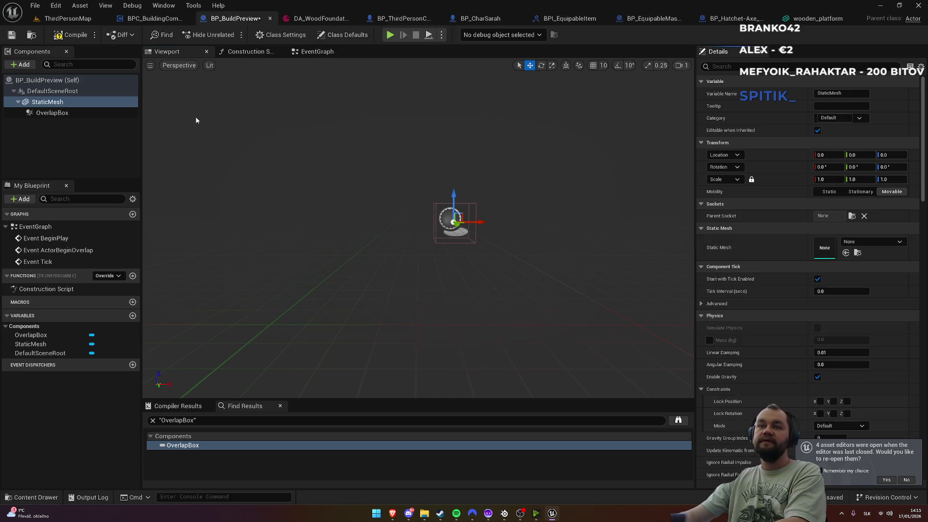
left_click(72, 35)
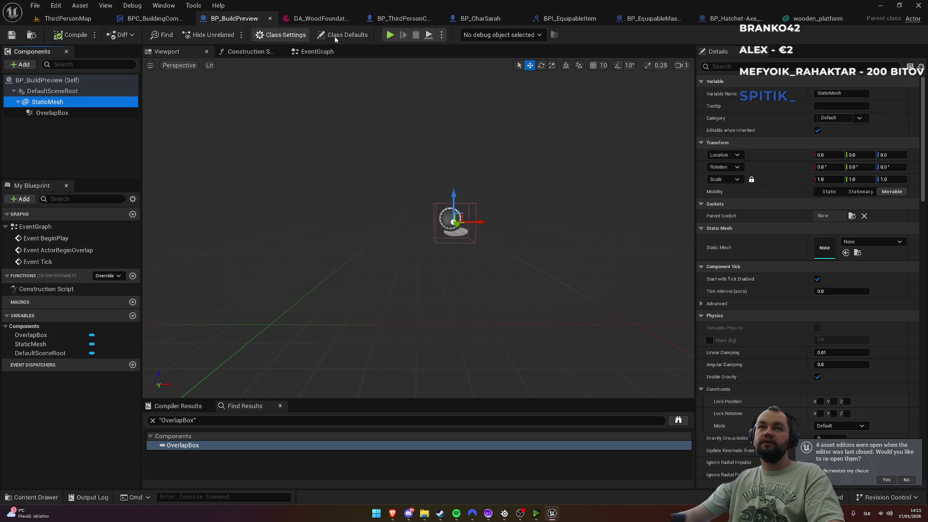
Step: Set DA_WoodFoundation's Box Location Z to 40 and start playing ThirdPersonMap
left_click(821, 19)
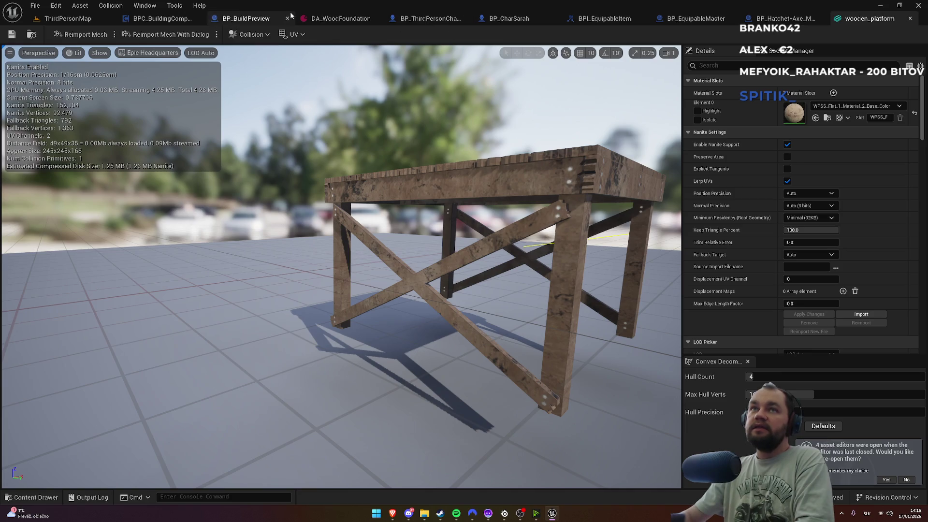
left_click(341, 18)
left_click(518, 155)
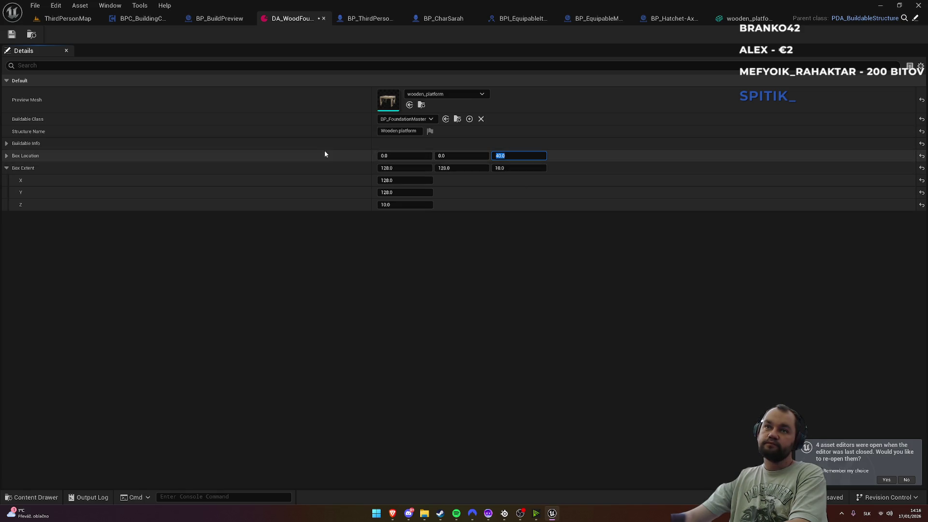
left_click(62, 18)
left_click(227, 35)
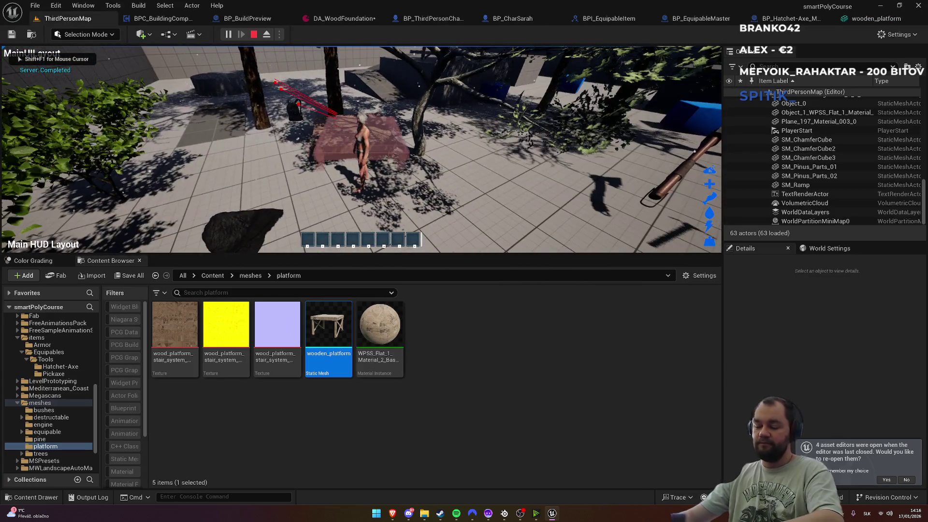
Step: In fullscreen play, walk to a free spot, place another wooden platform, then stop playing
key("F11")
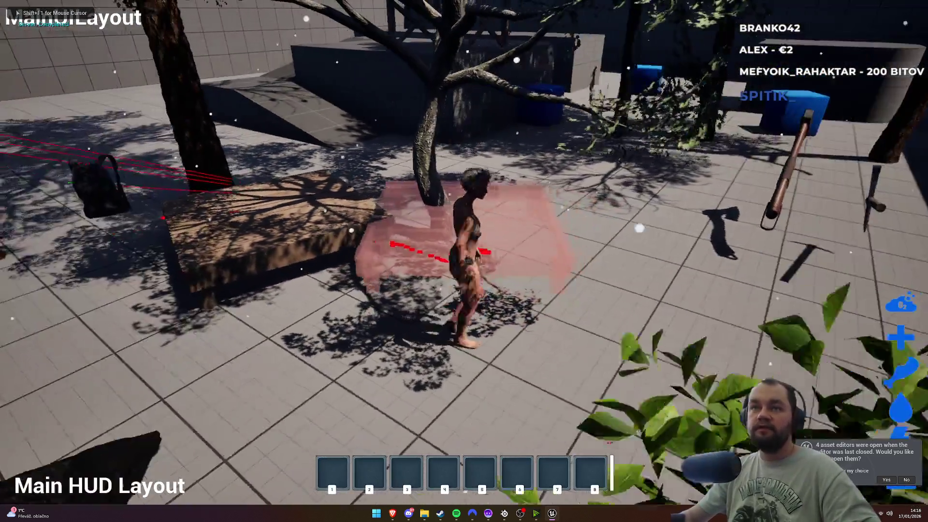
key("w")
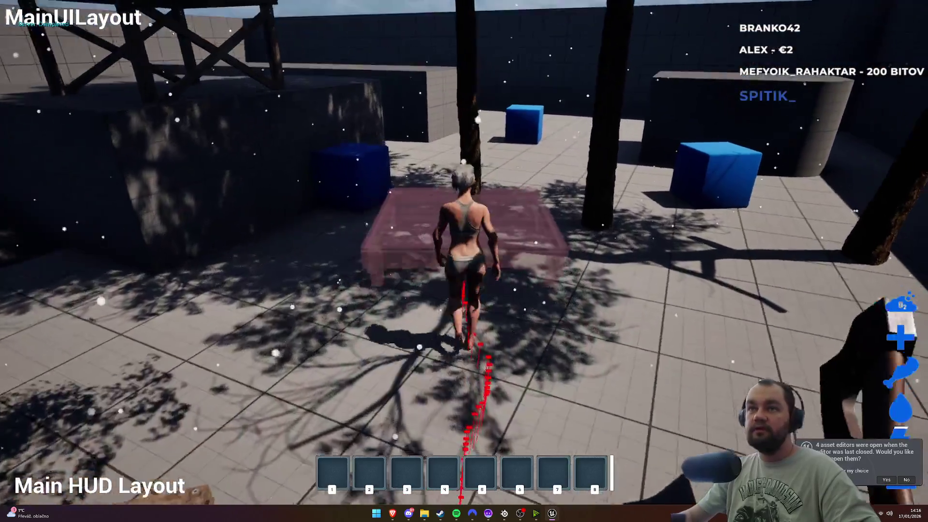
key("w")
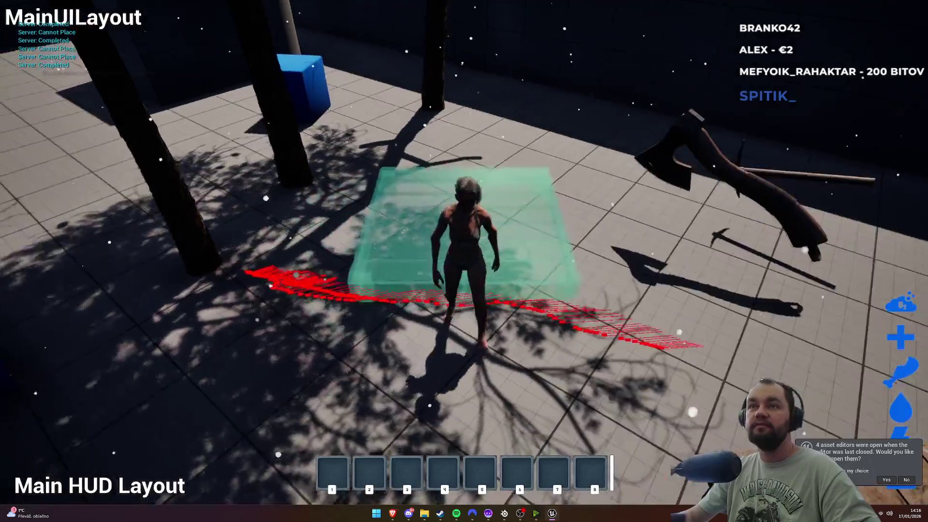
key("w")
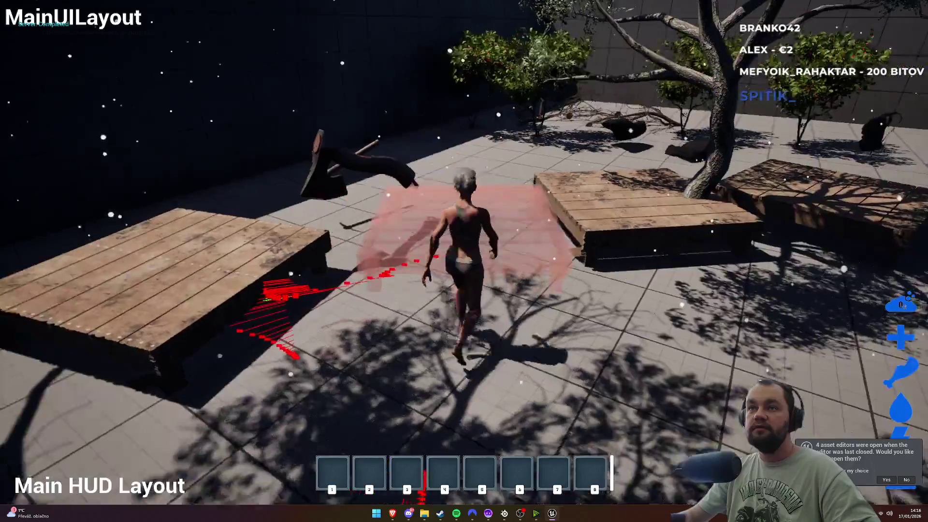
key("w")
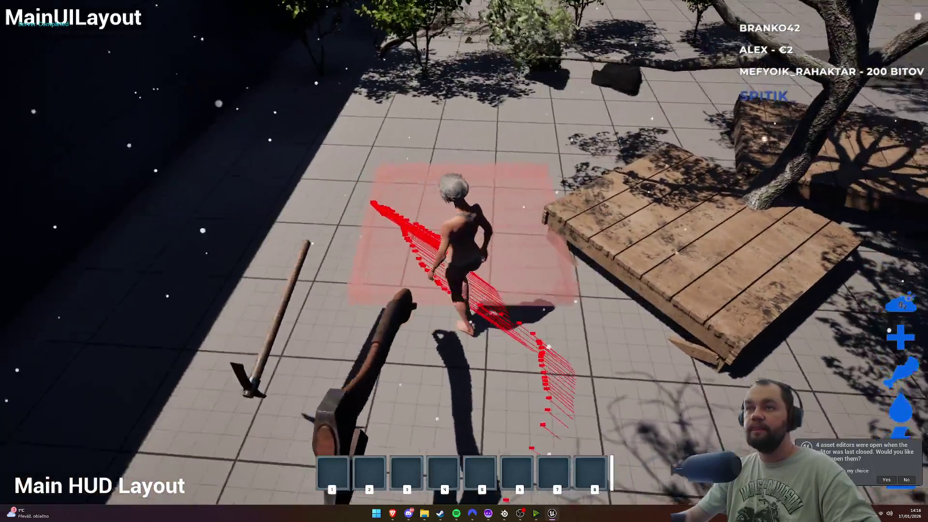
key("w")
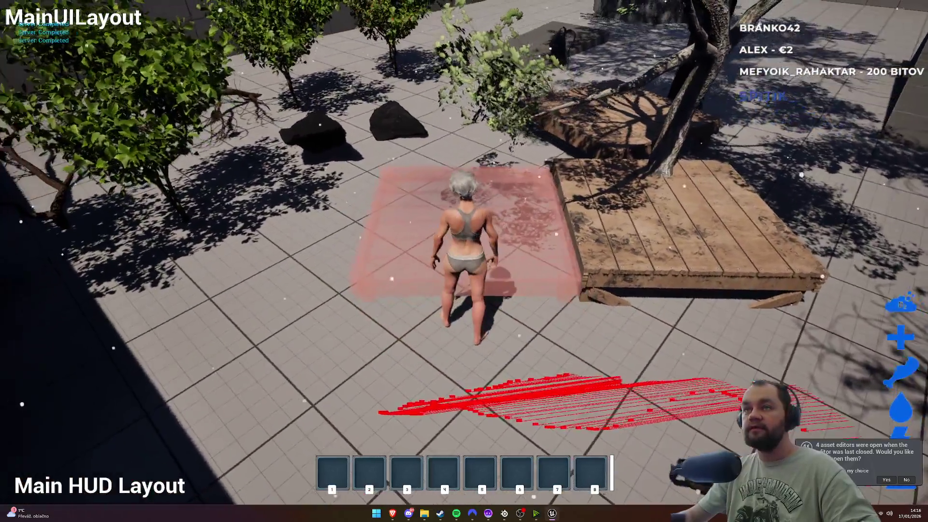
key("s")
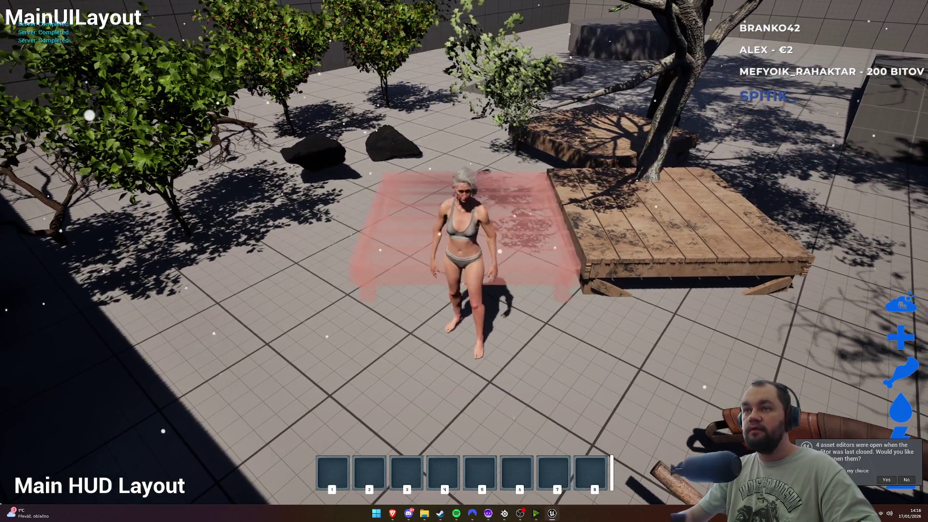
left_click(464, 261)
key("w")
key("w")
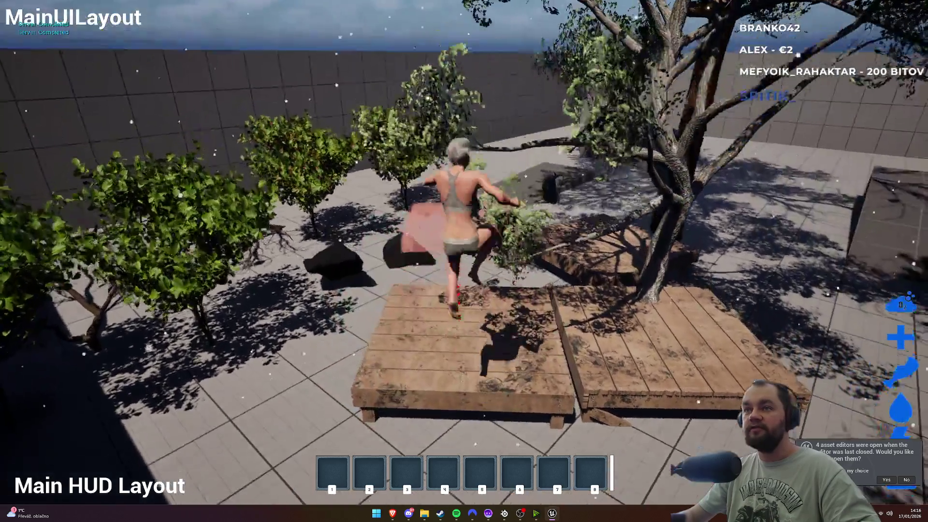
key("s")
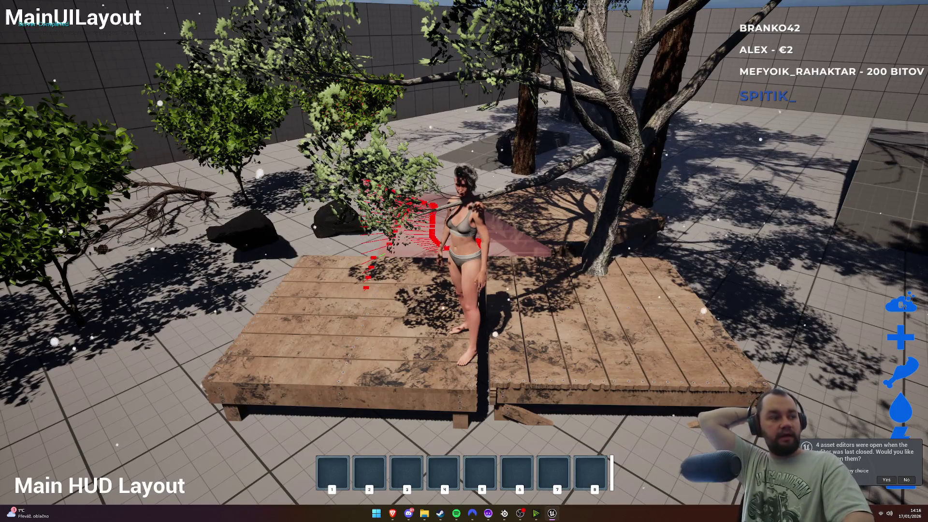
key("w")
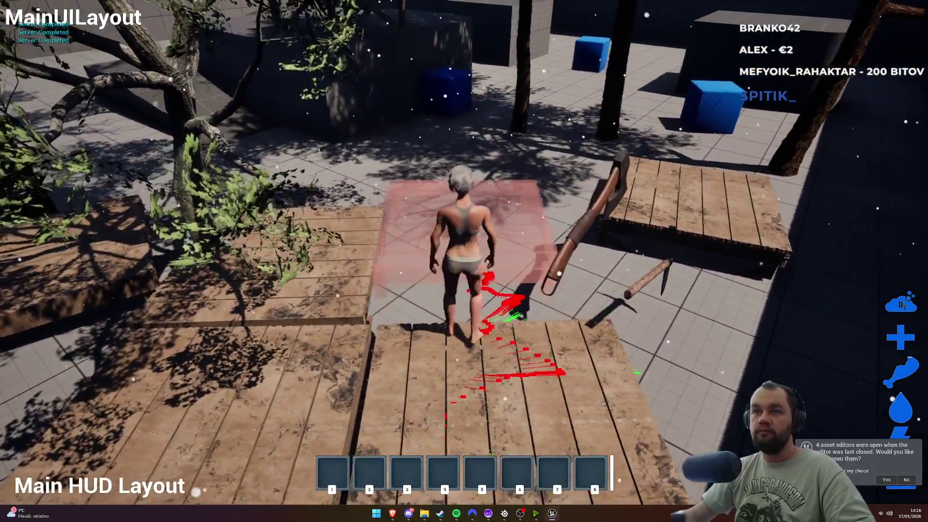
key("Escape")
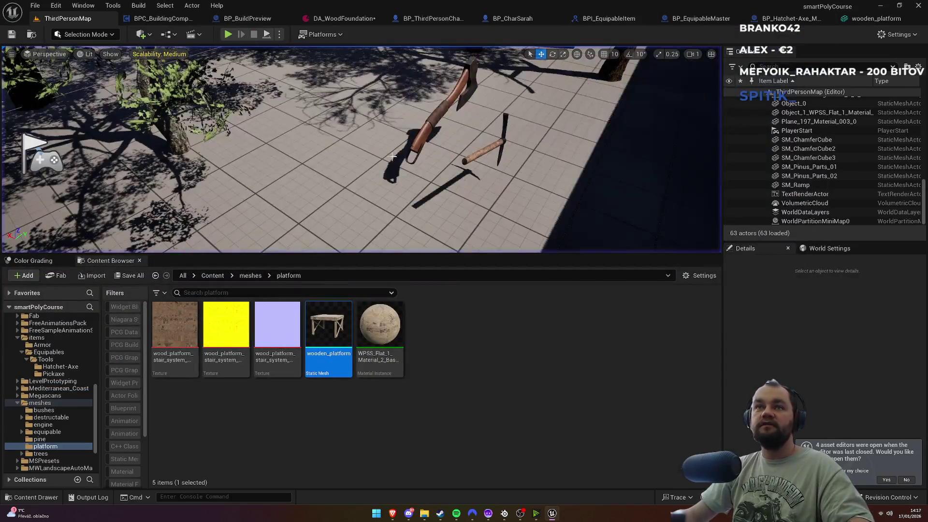
Step: Delete the axe lying on the floor from the level
left_click_drag(366, 151, 338, 141)
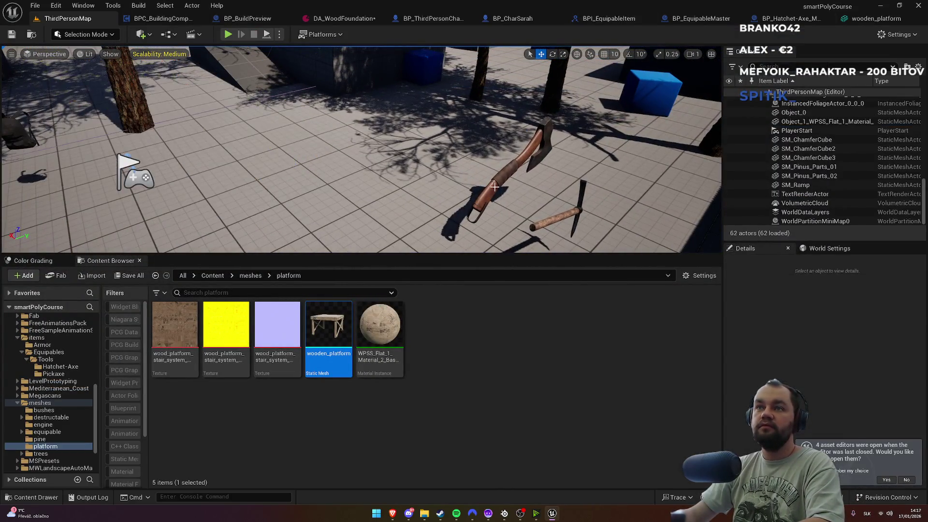
left_click(512, 169)
key("Delete")
left_click_drag(510, 184, 476, 174)
Step: Play the level fullscreen and enter build mode with B to show the placement preview
key("alt+p")
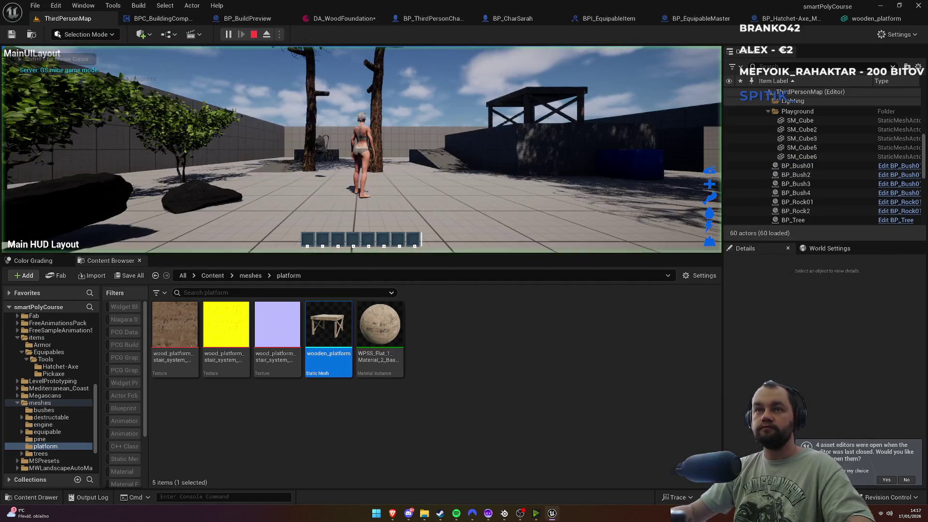
key("F11")
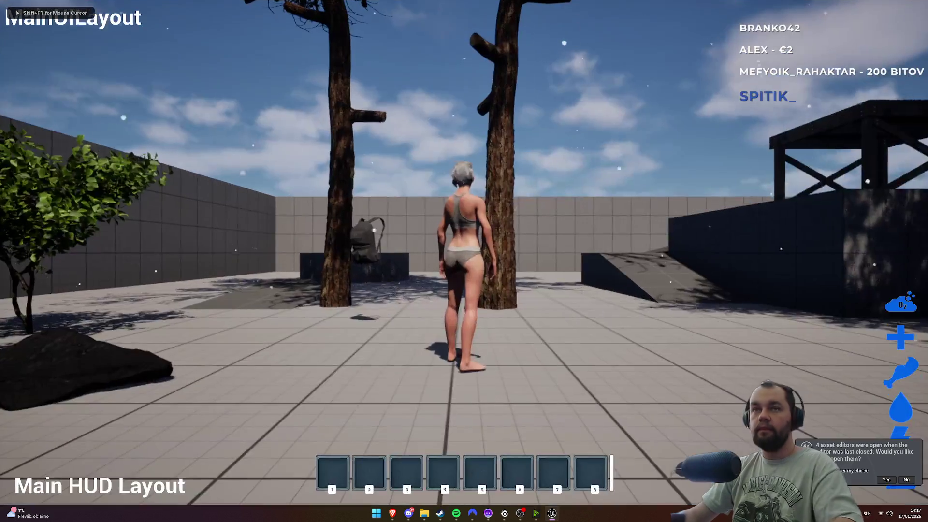
key("b")
key("d")
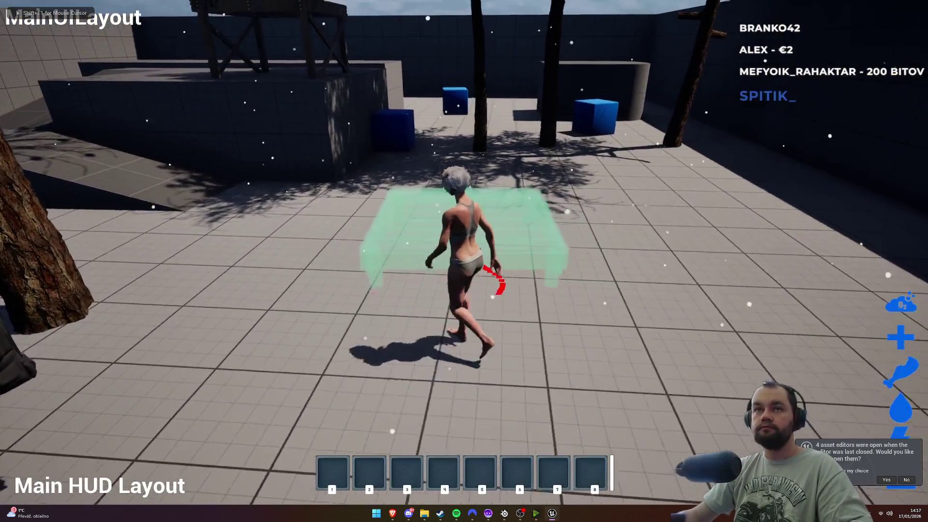
key("w")
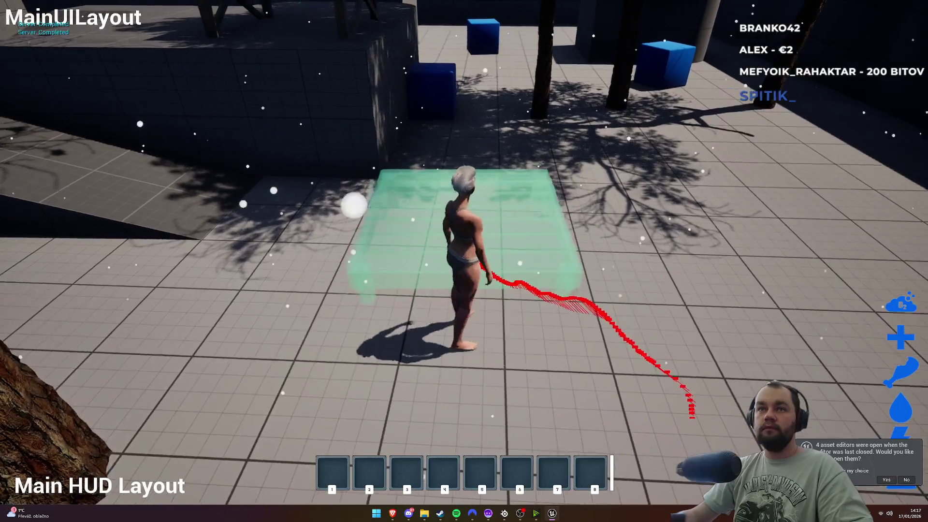
key("w")
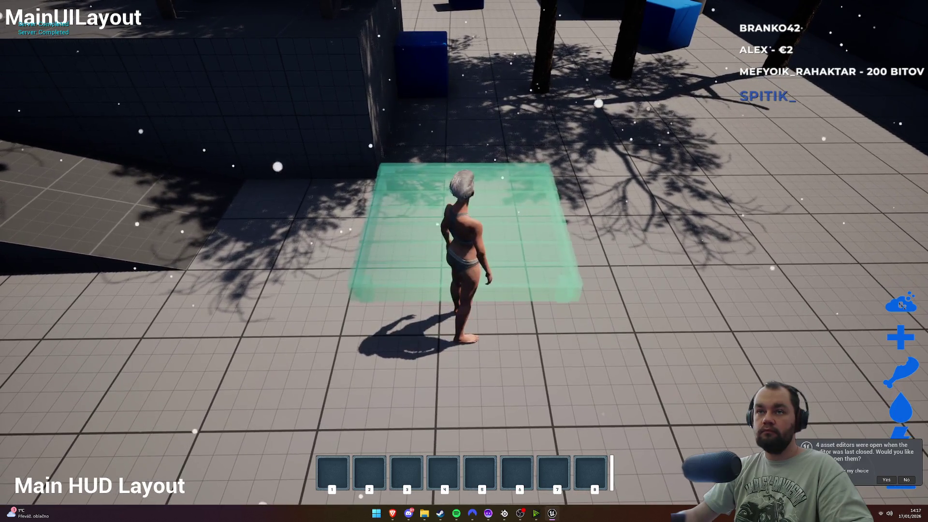
Step: Walk on and around the wooden platform testing placement, then stop and reopen the wooden_platform mesh
key("d")
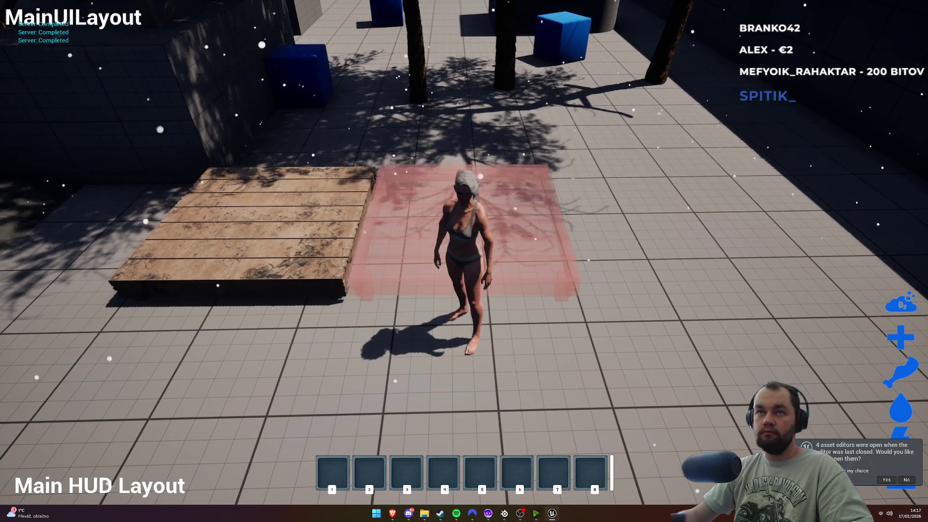
key("d")
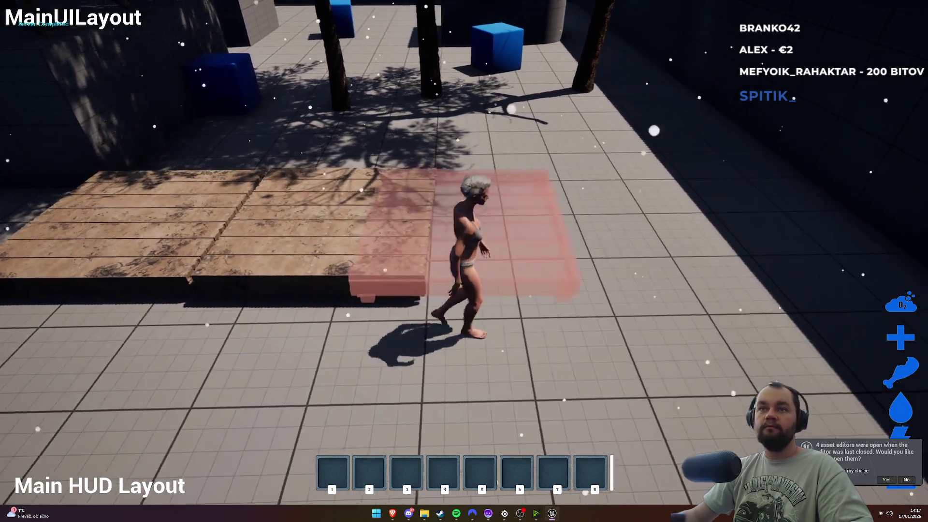
key("d")
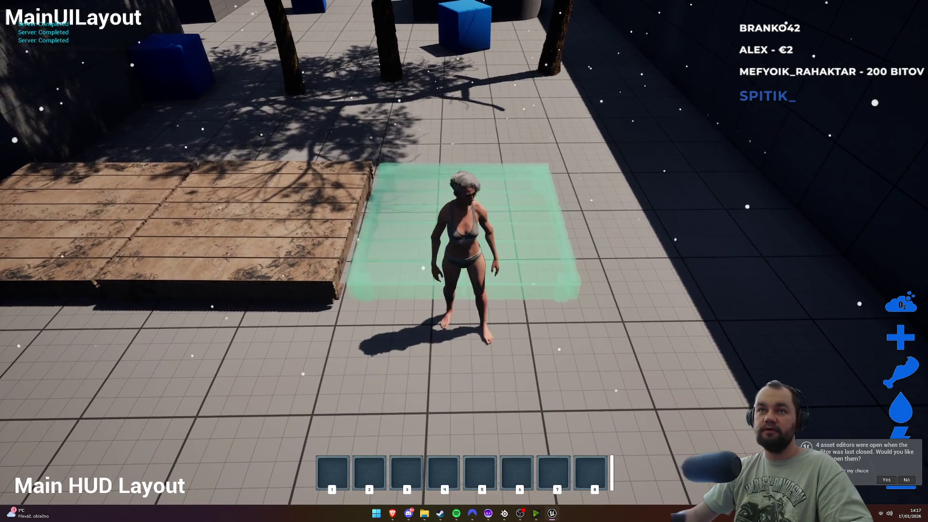
key("w")
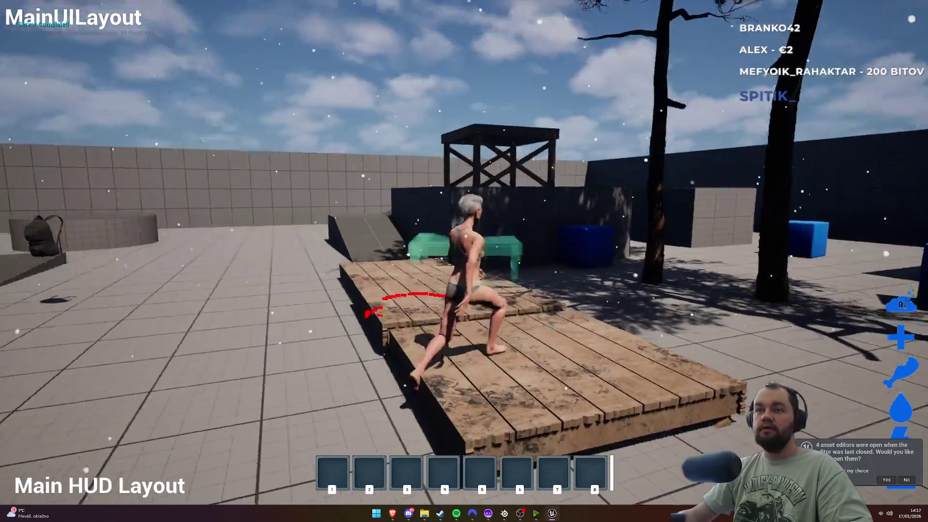
key("s")
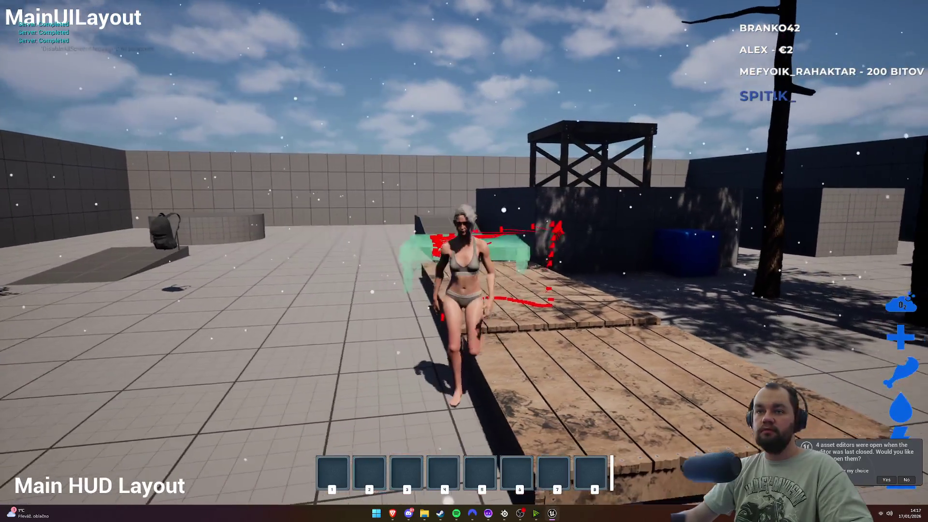
key("d")
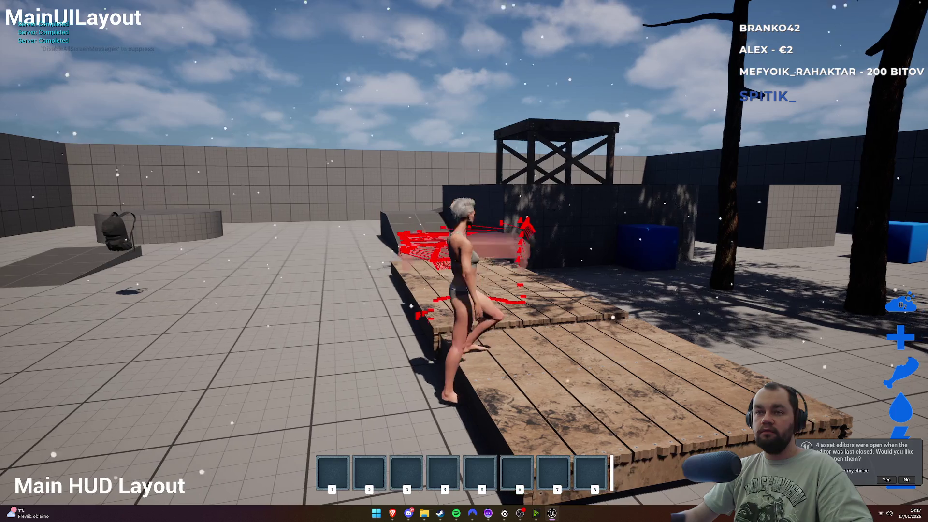
key("w")
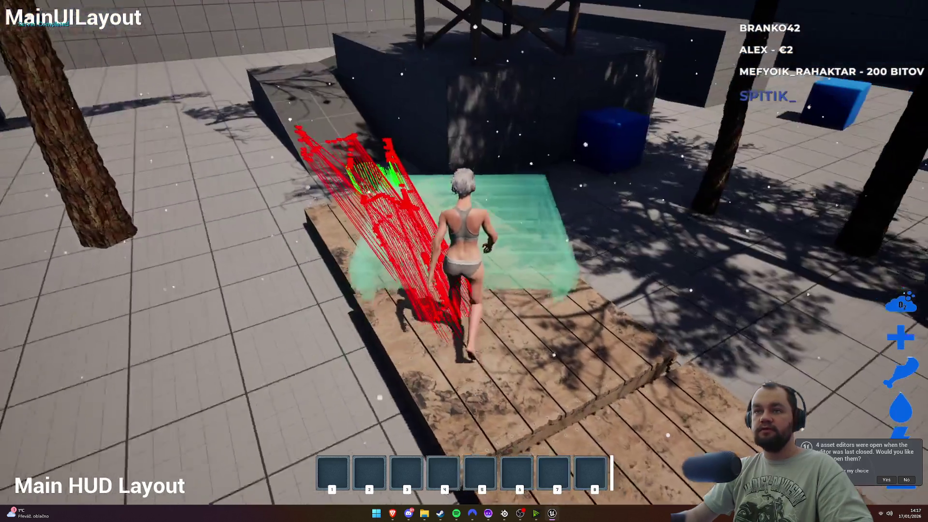
key("d")
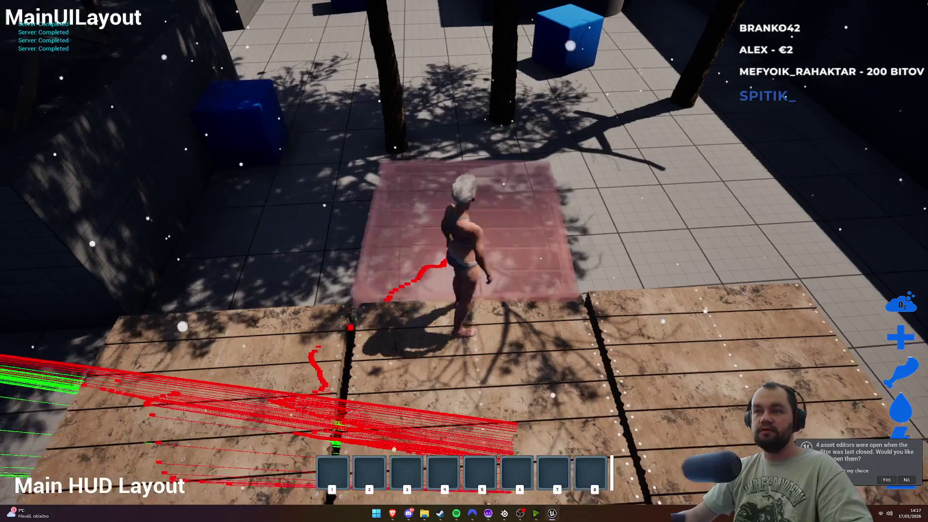
key("Escape")
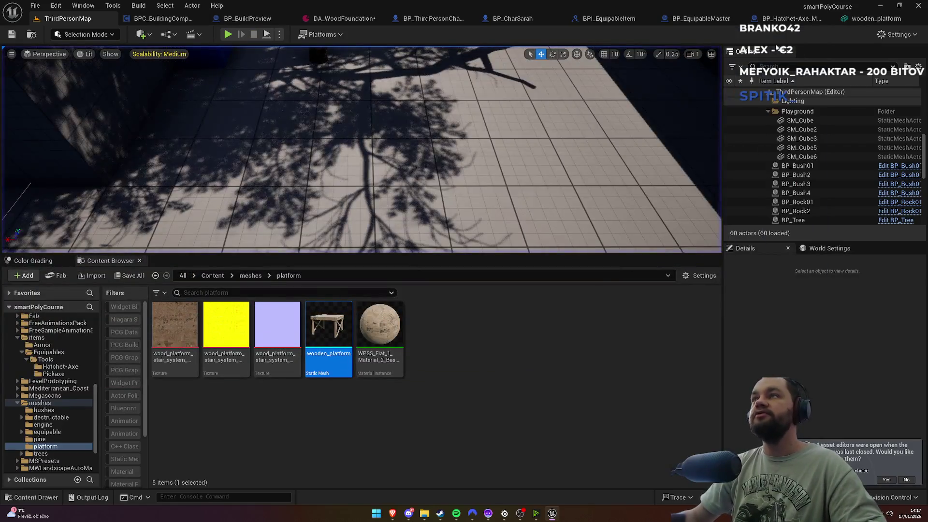
left_click(872, 21)
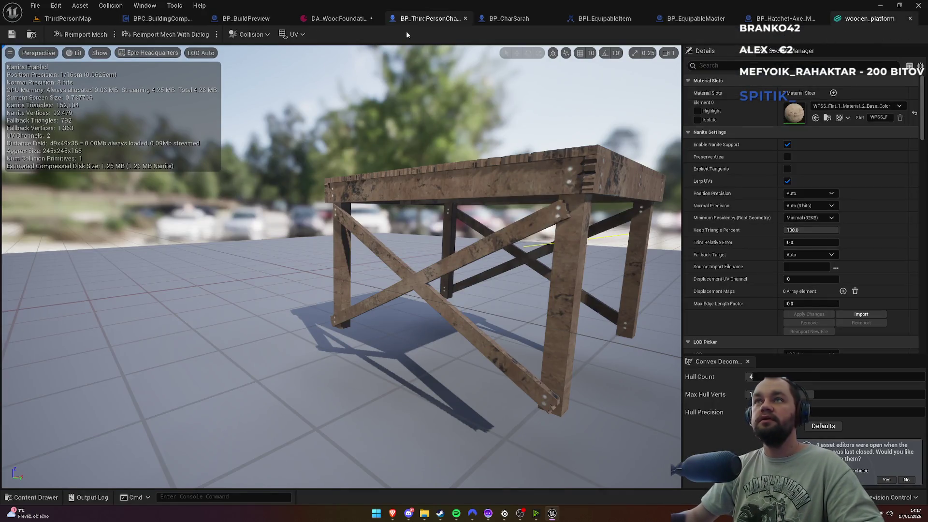
Step: Reassign wooden_platform as BP_BuildPreview's StaticMesh via a 'platf' search, comparing with DA_WoodFoundation
left_click(339, 20)
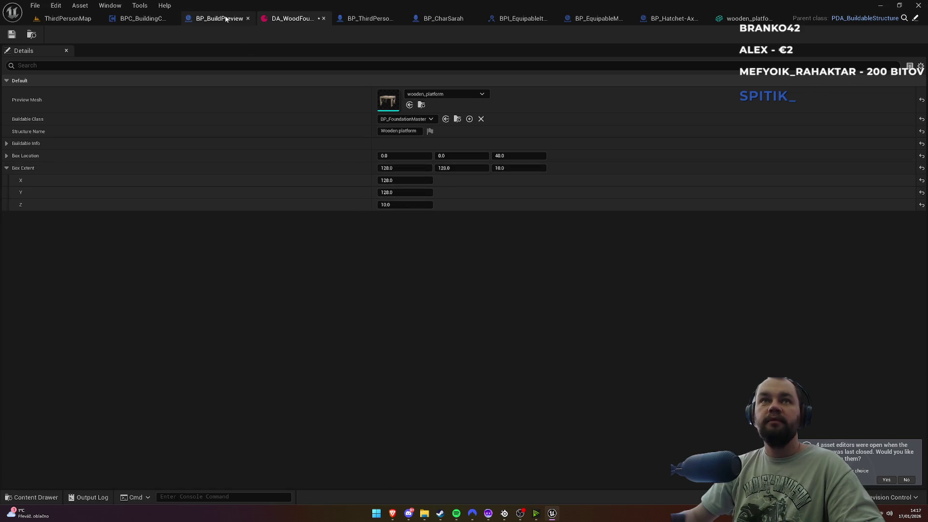
left_click(144, 18)
left_click(227, 18)
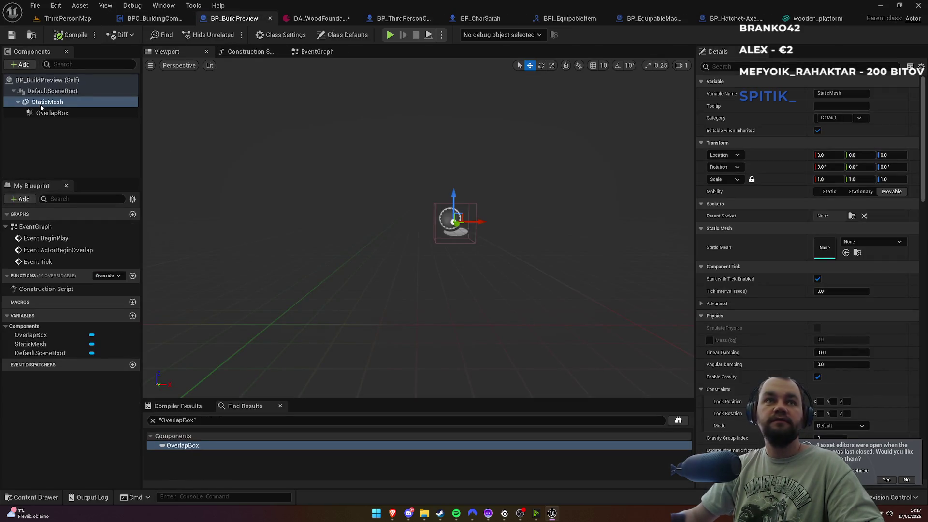
left_click(873, 242)
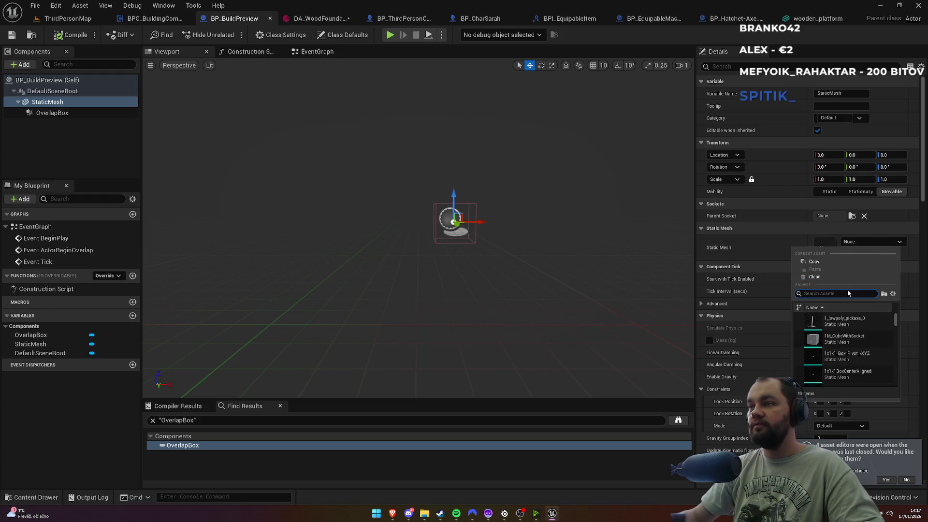
type("plat")
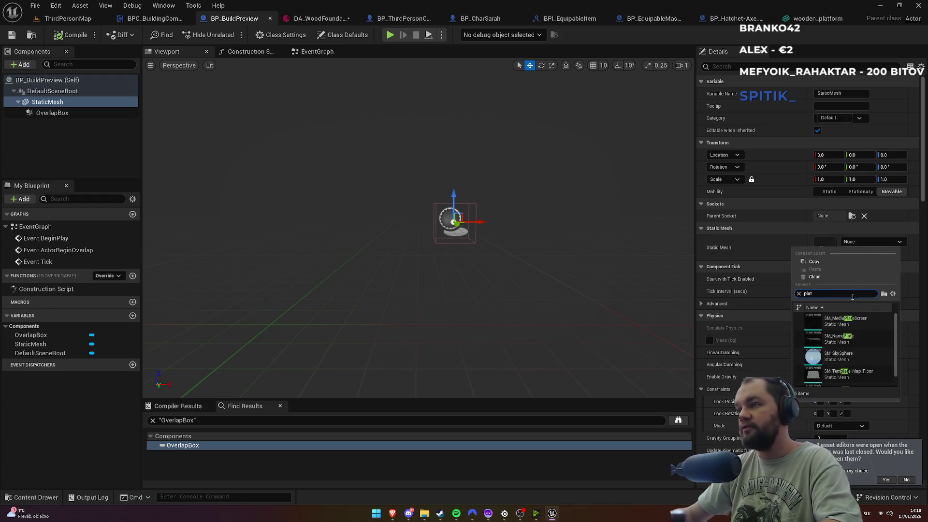
type("fr")
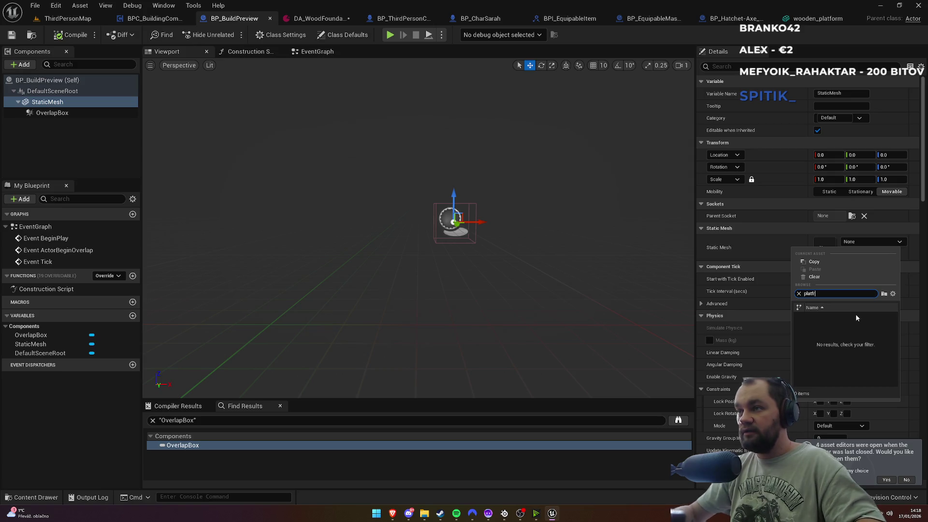
key("BackSpace")
key("BackSpace")
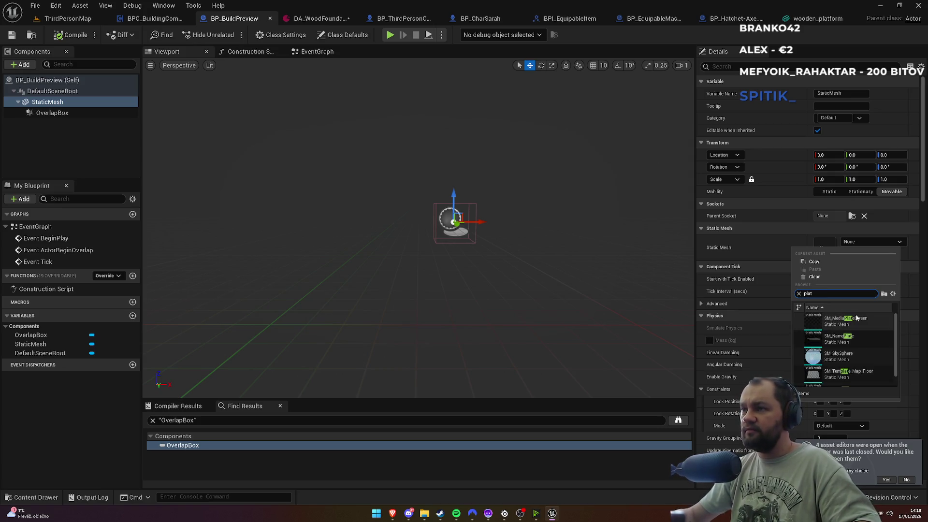
type("atf")
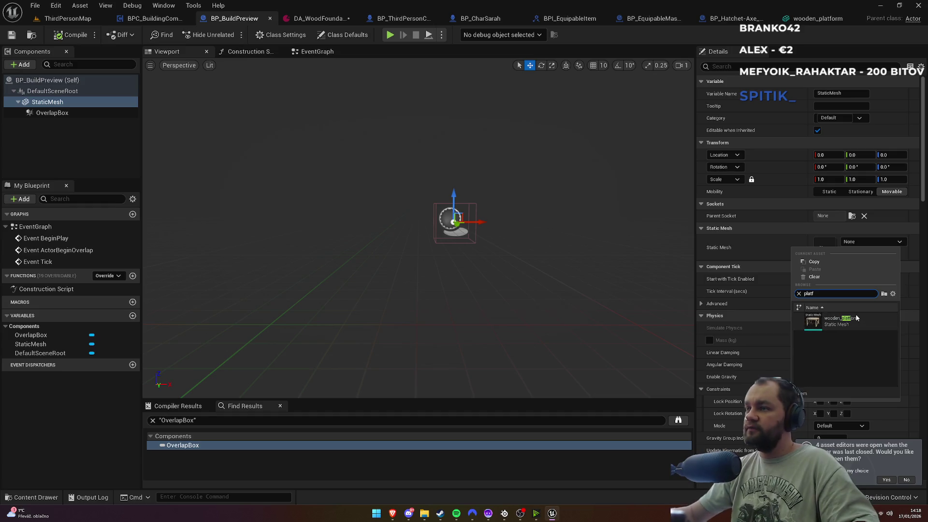
left_click(861, 323)
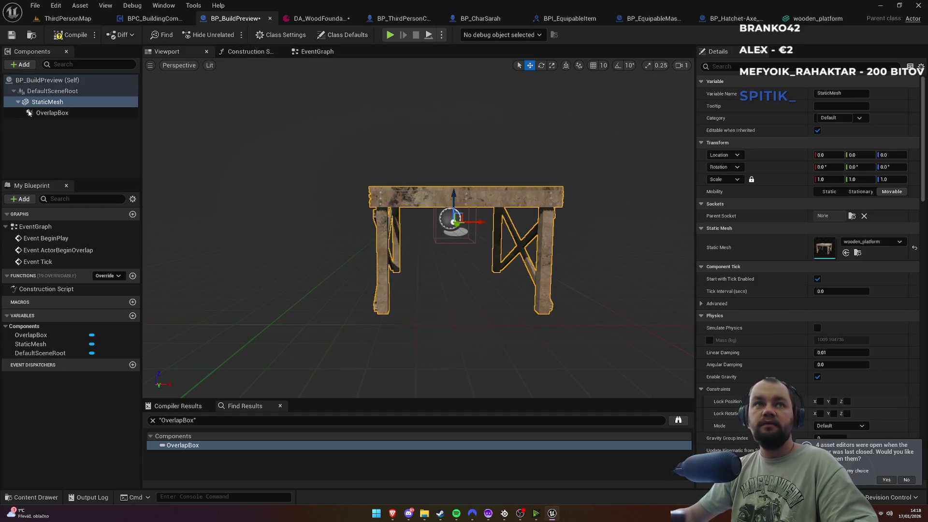
left_click(323, 18)
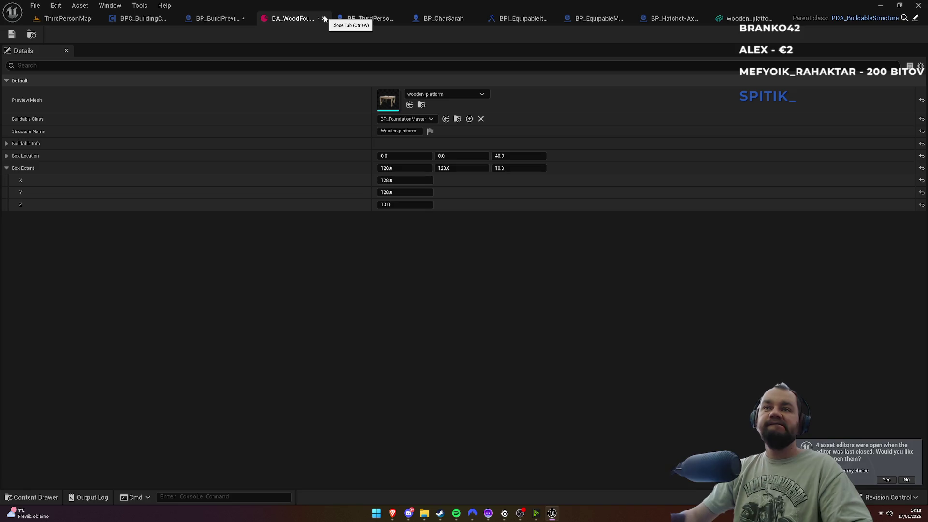
left_click(239, 20)
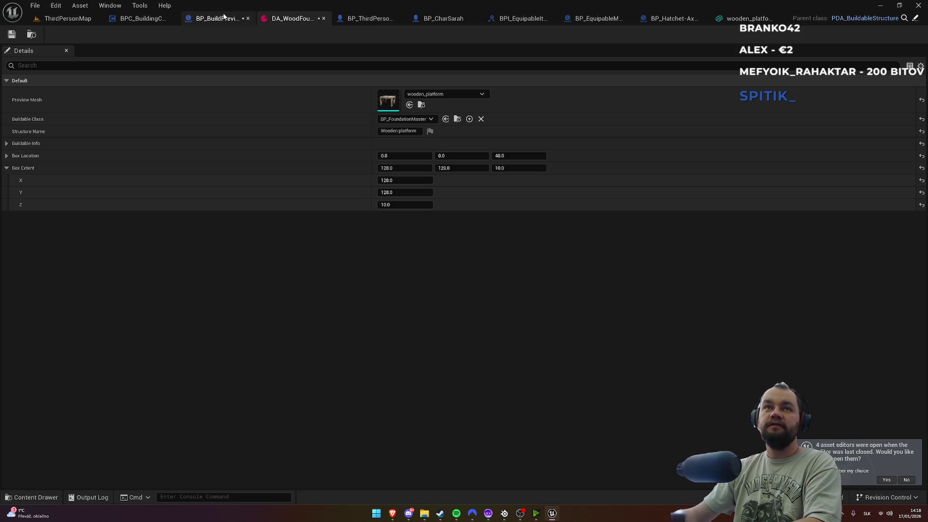
Step: Enter 128, 128, 10 into the OverlapBox Location, then compare against DA_WoodFoundation's values
left_click(62, 115)
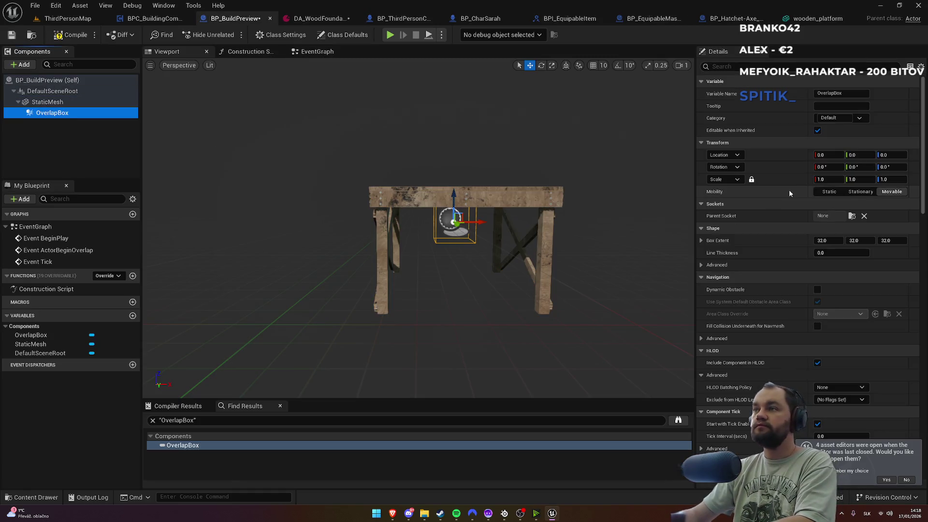
left_click(831, 154)
type("128")
key("Return")
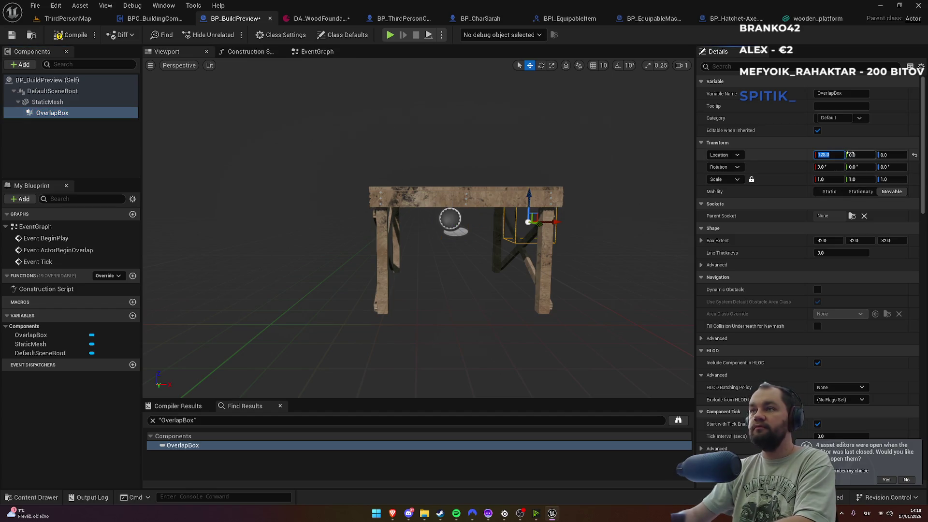
type("8")
key("Return")
left_click(889, 155)
key("Return")
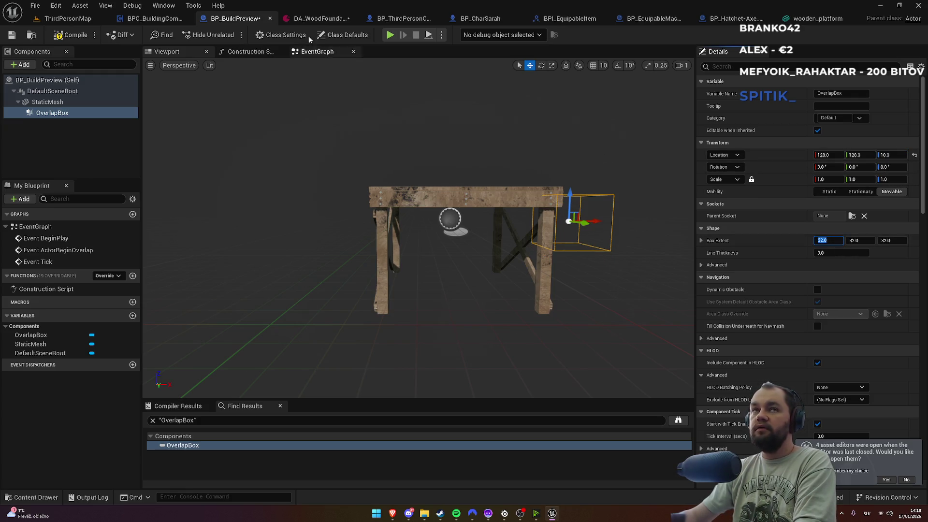
left_click(291, 20)
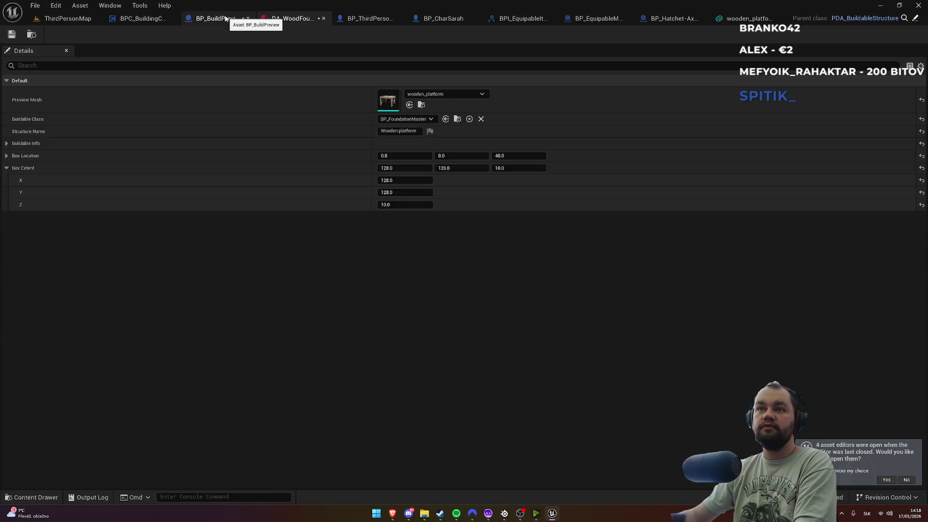
left_click(225, 18)
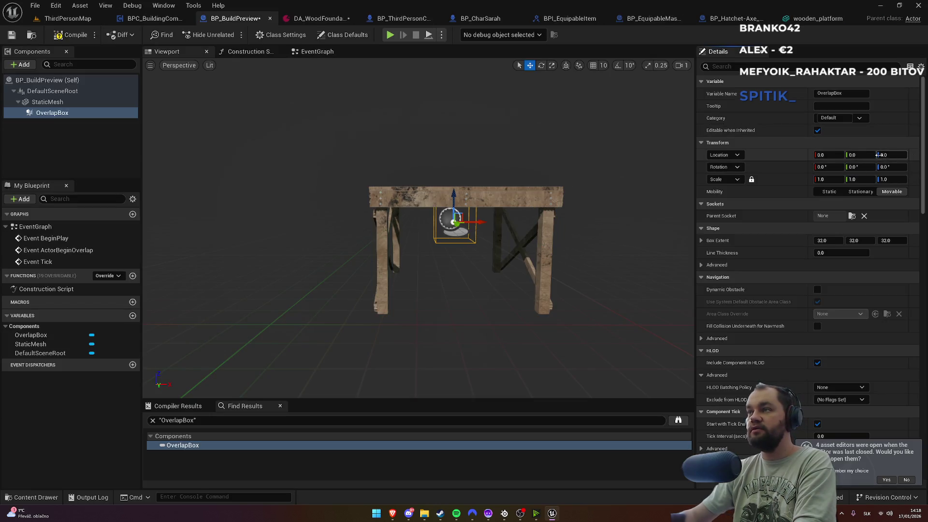
Step: Raise the OverlapBox to Z 40 and set its Box Extent to 128, 128, 10
left_click_drag(888, 156, 894, 156)
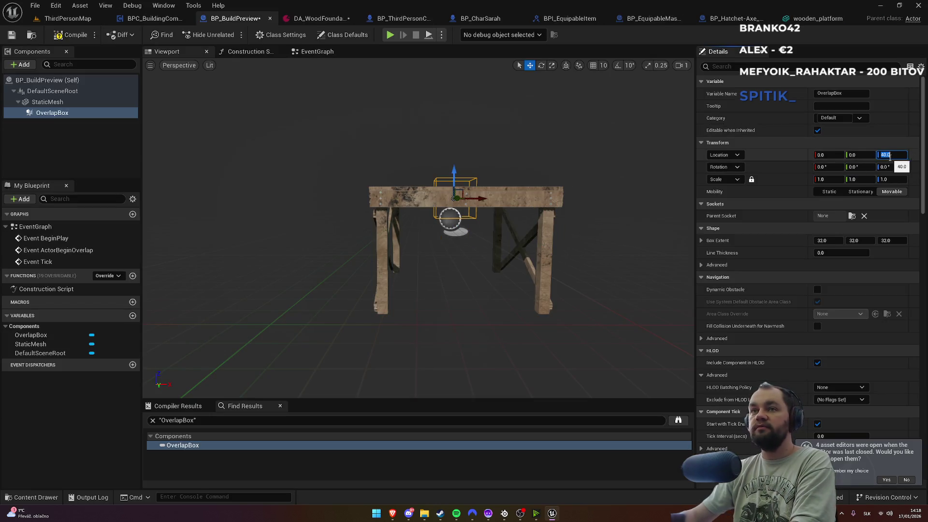
left_click(829, 240)
type("128")
left_click(854, 241)
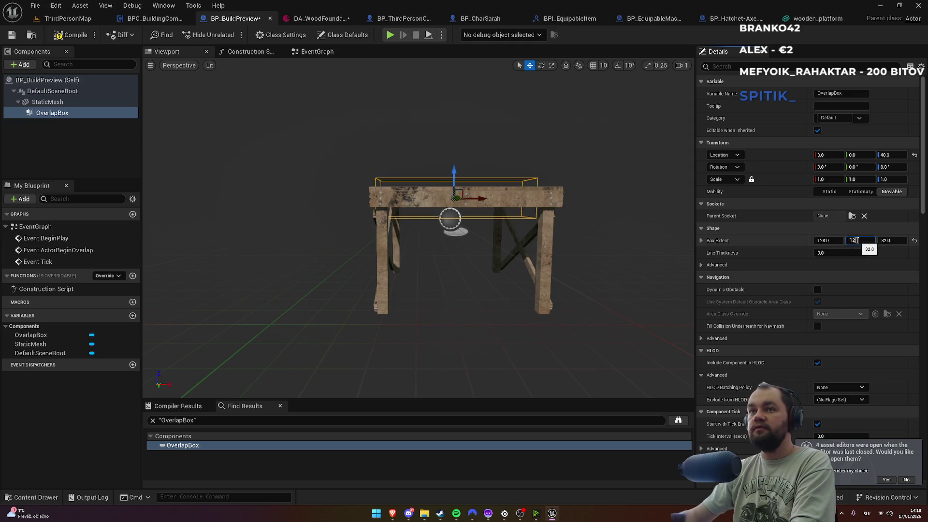
type("128")
key("Return")
type("0")
key("Return")
scroll(611, 231, "up", 6)
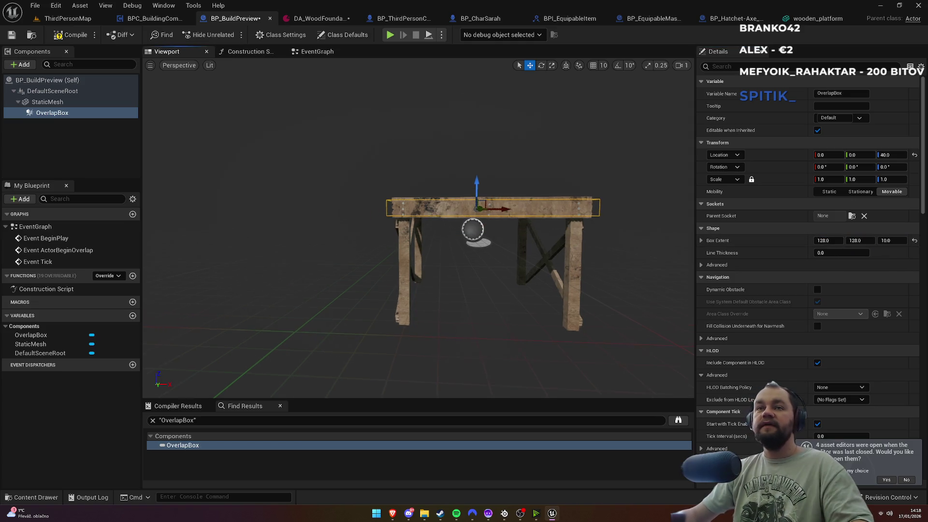
Step: Narrow the OverlapBox extent, X to 124 then 122 and Y to 122, checking the fit
scroll(564, 118, "up", 2)
scroll(564, 118, "down", 2)
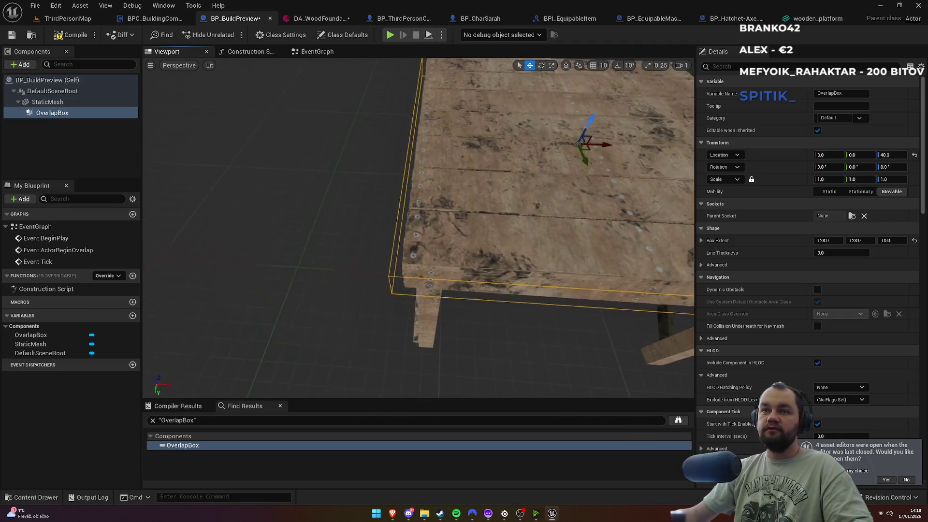
scroll(563, 117, "up", 2)
scroll(564, 118, "down", 3)
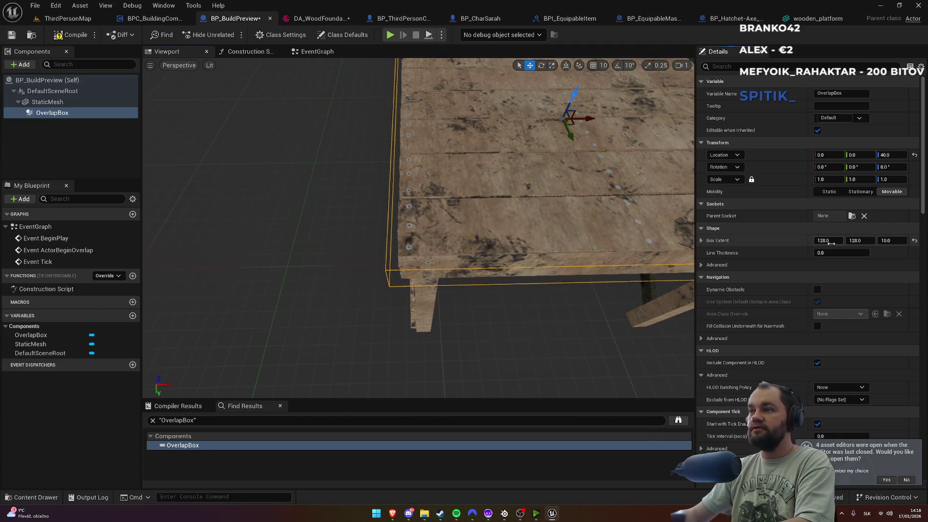
type("124")
key("Return")
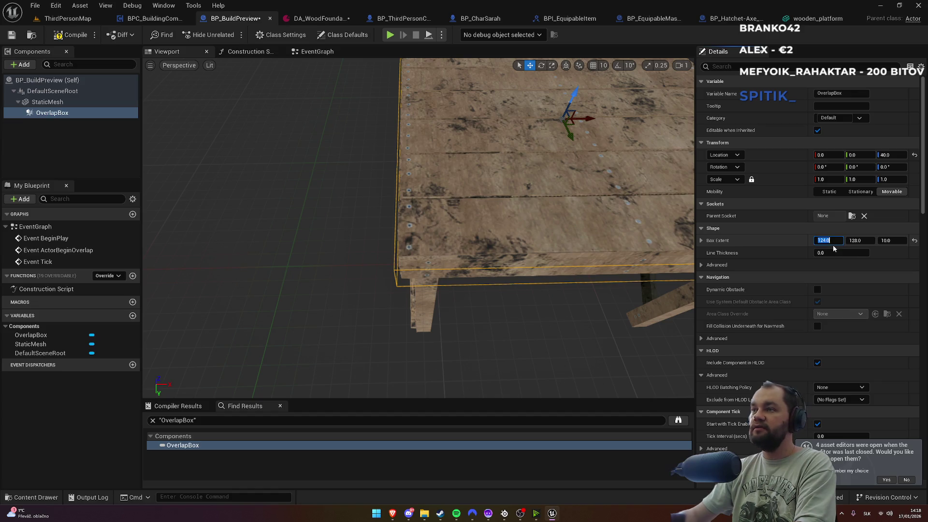
type("2")
key("Return")
mouse_move(465, 224)
left_mouse_down()
mouse_move(531, 227)
mouse_move(454, 221)
left_mouse_up()
scroll(517, 225, "down", 2)
left_click(860, 240)
key("Return")
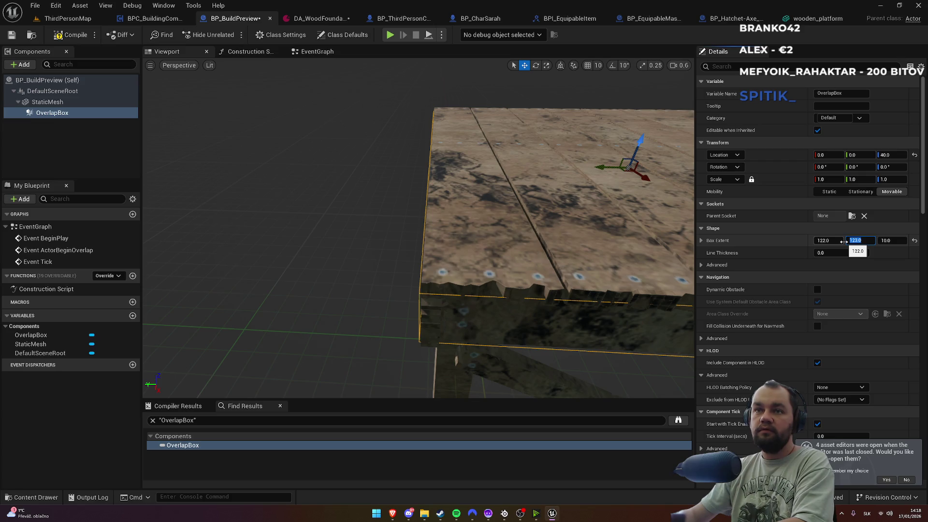
type("122")
key("Return")
Step: Trim the X extent to 121 while orbiting the table, then reset Box Extent to default
left_click_drag(532, 232, 652, 209)
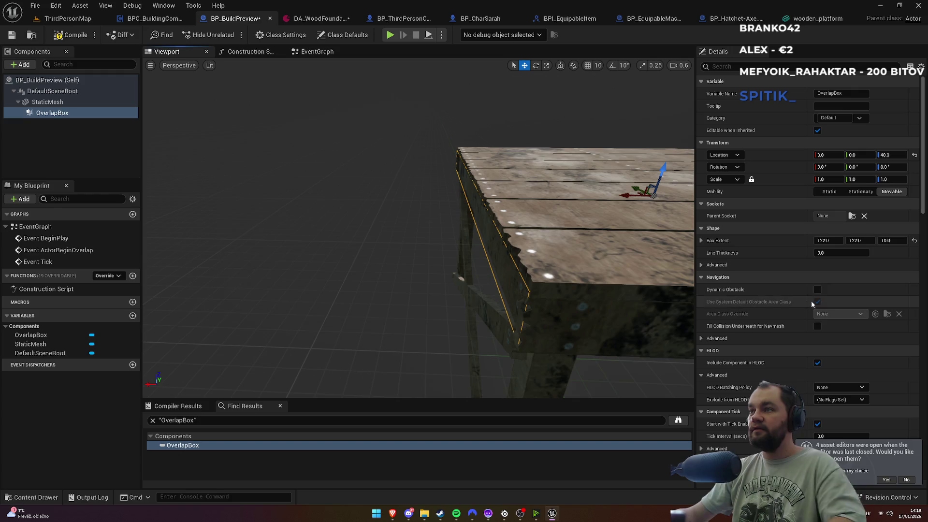
type("12")
key("Return")
left_click_drag(483, 241, 498, 239)
left_click(824, 240)
left_click_drag(641, 263, 681, 261)
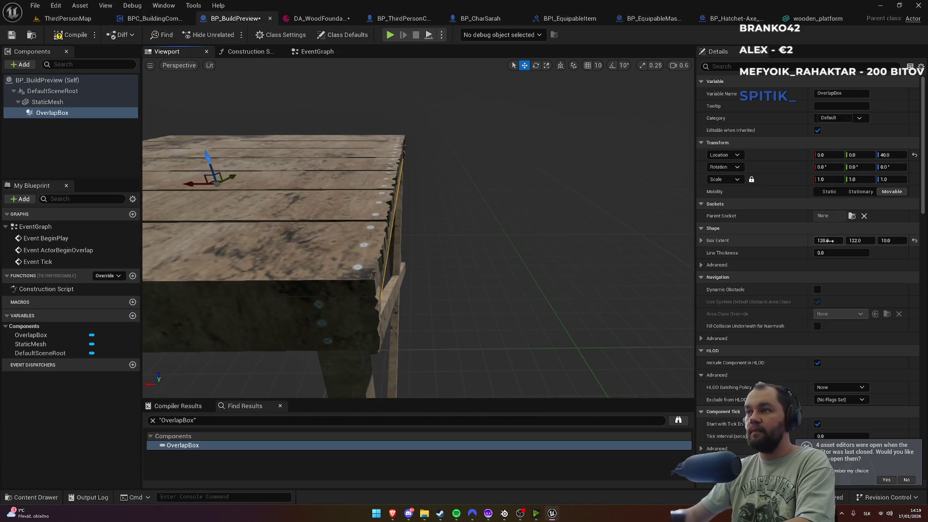
key("Return")
mouse_move(691, 257)
left_mouse_down()
mouse_move(663, 251)
mouse_move(666, 230)
mouse_move(628, 220)
left_mouse_up()
left_click(915, 244)
left_click(58, 101)
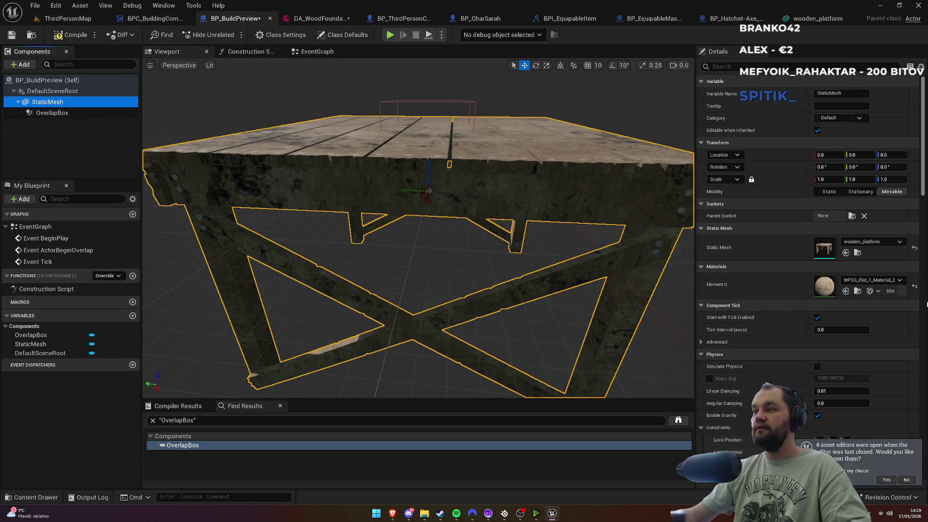
Step: Clear the preview's Static Mesh to None, view DA_WoodFoundation, then play ThirdPersonMap fullscreen
left_click(915, 248)
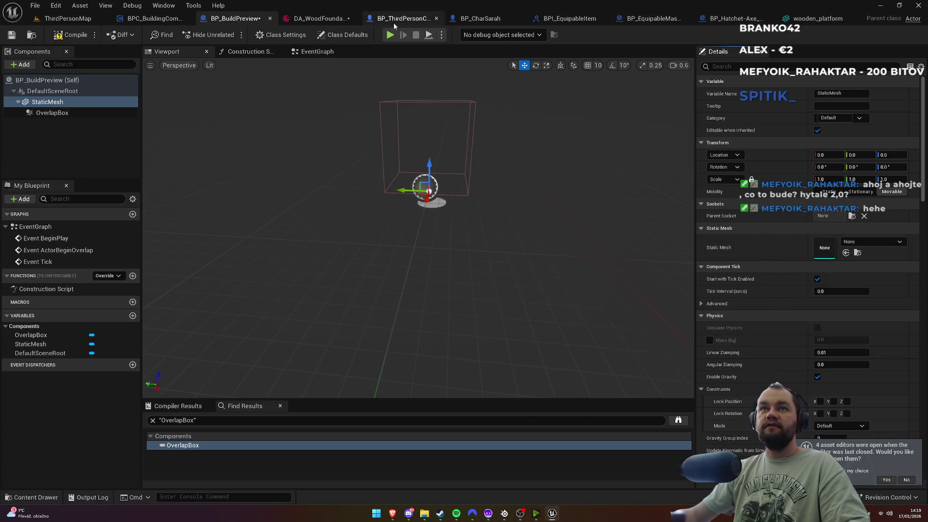
left_click(319, 19)
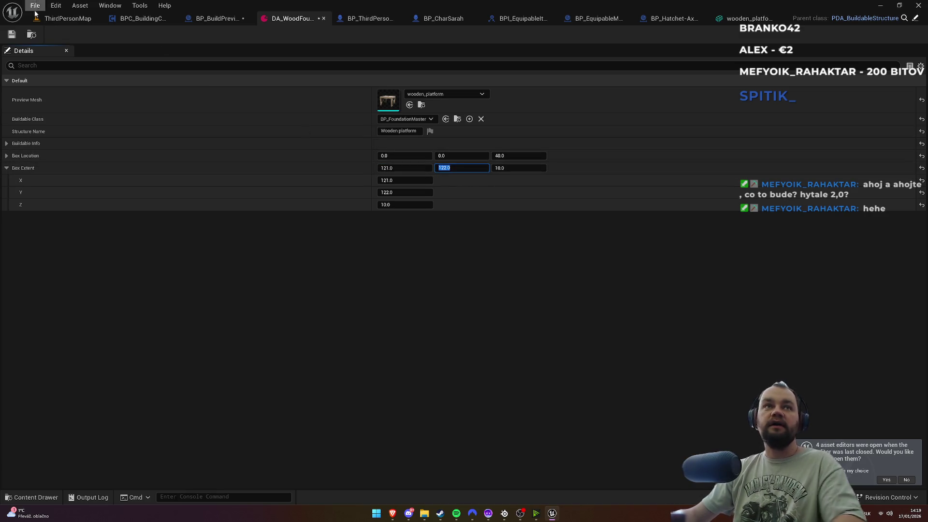
left_click(63, 18)
left_click(229, 36)
key("F11")
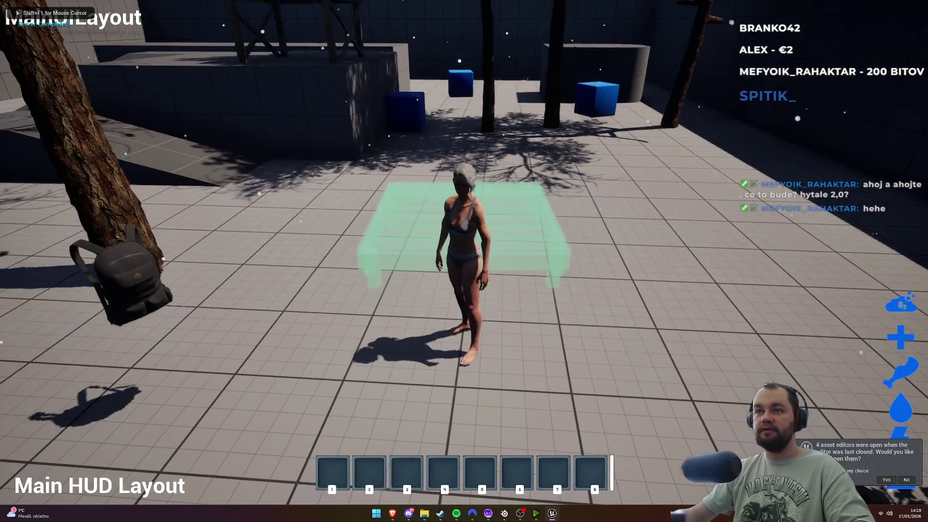
Step: Place two wooden platforms in-game, walk across the deck testing placement, then end play
left_click(464, 261)
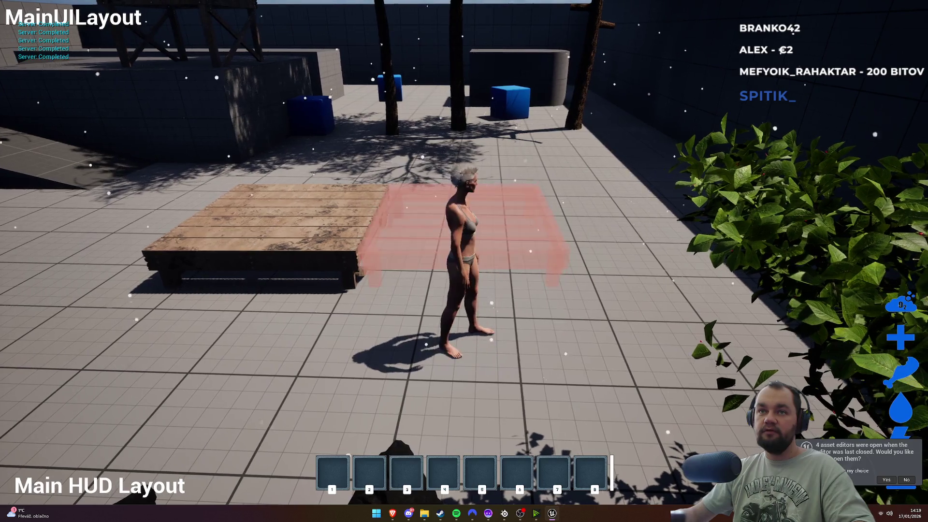
left_click(464, 261)
key("w")
key("a")
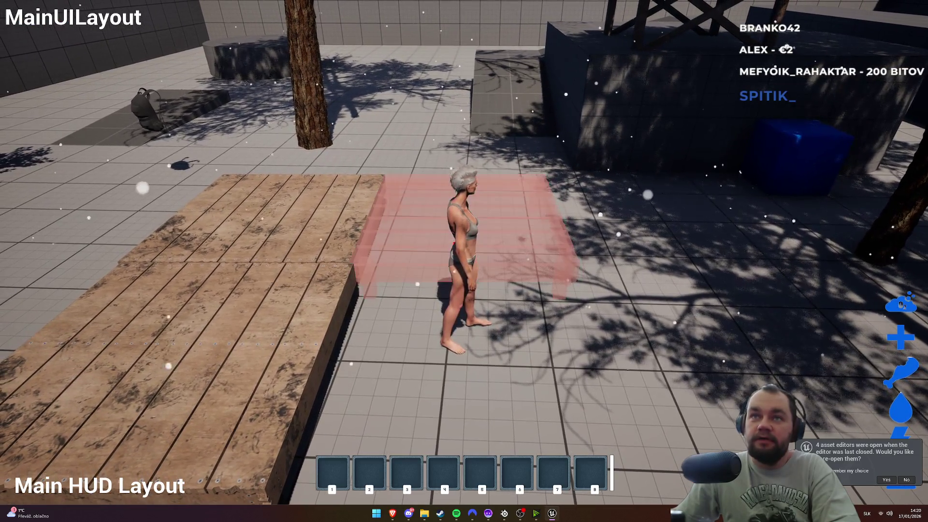
key("w")
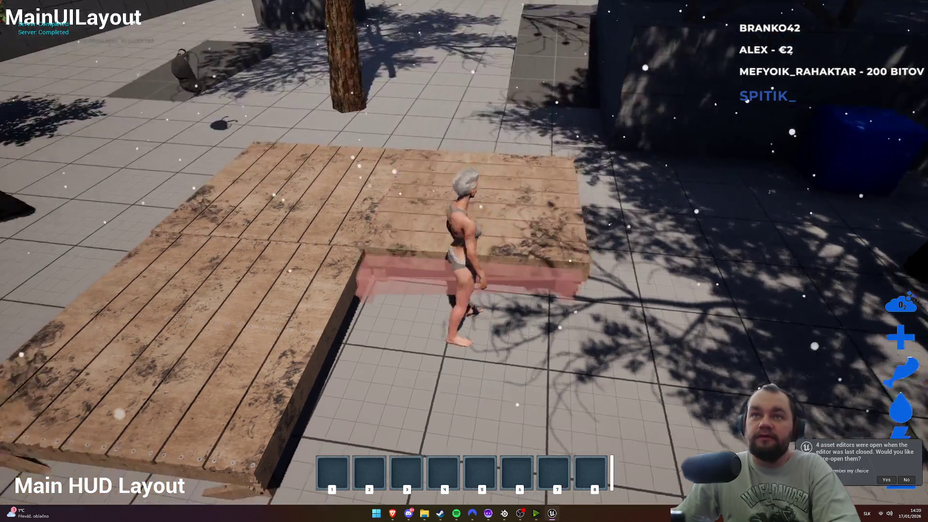
key("w")
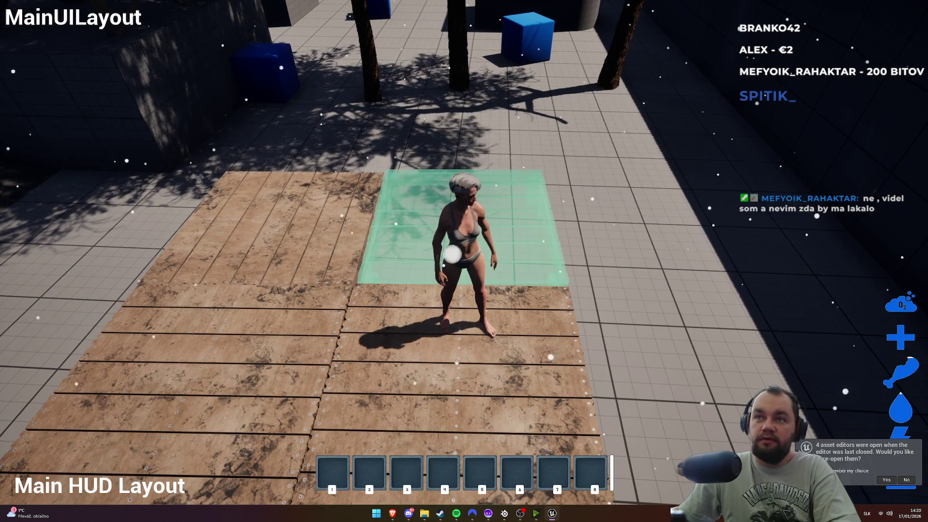
key("w")
key("w")
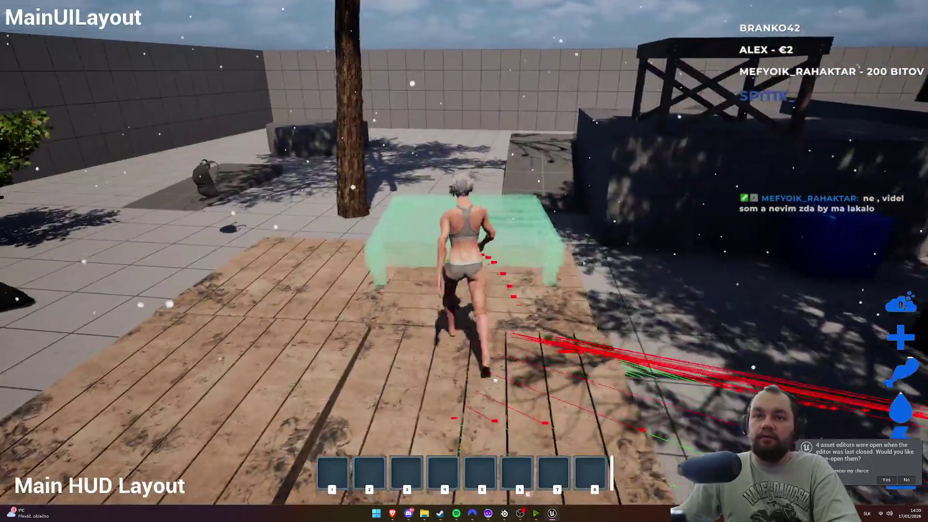
key("w")
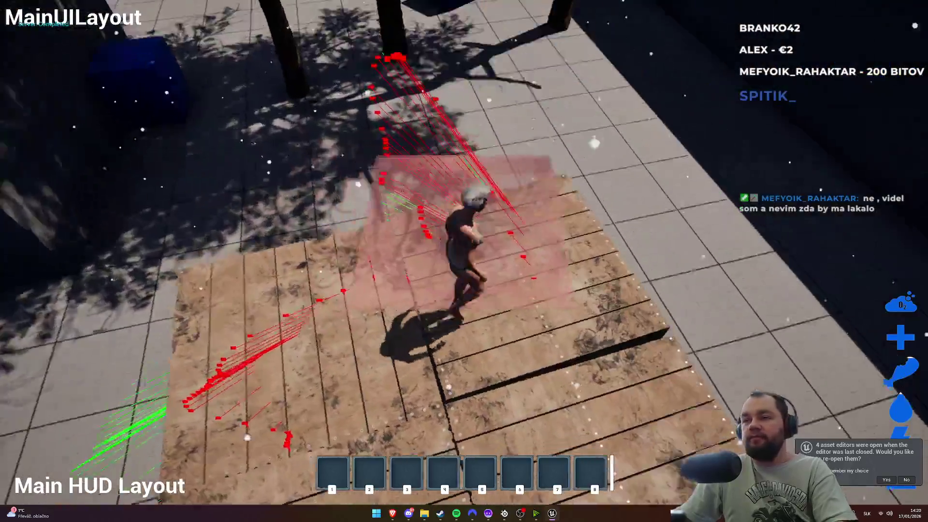
key("w")
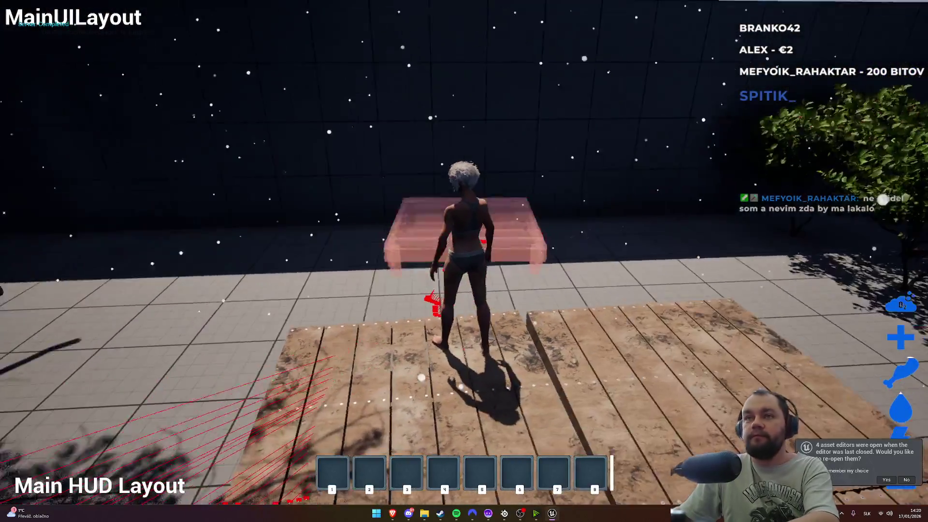
key("w")
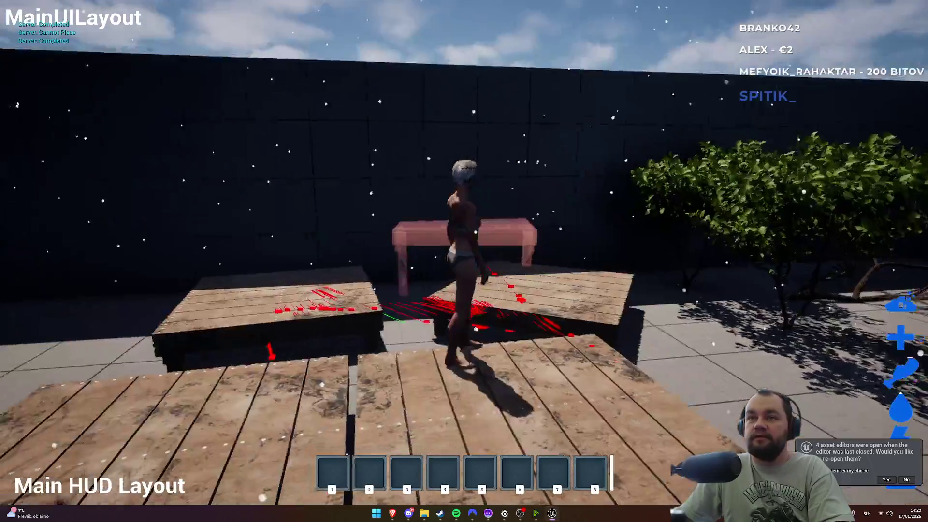
key("F11")
key("Escape")
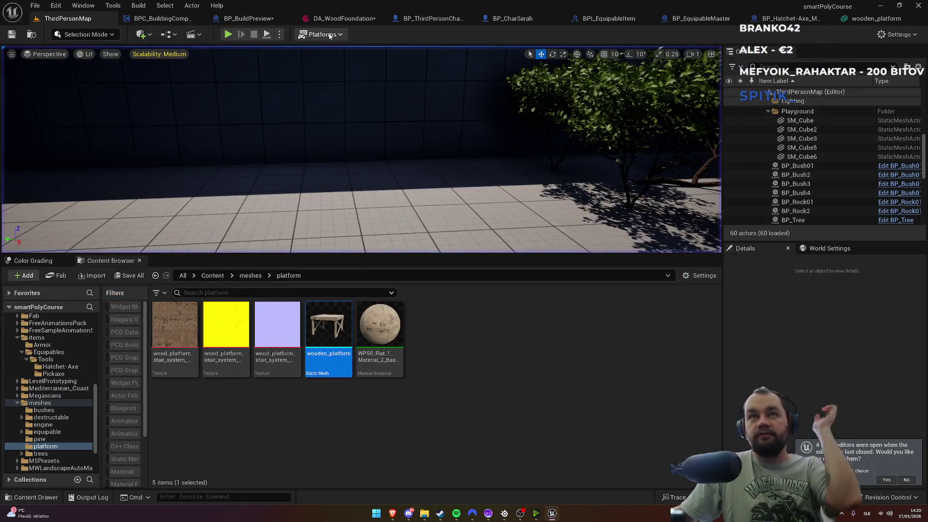
Step: Start a two-player Play-in-Editor session from the play mode options
left_click(279, 35)
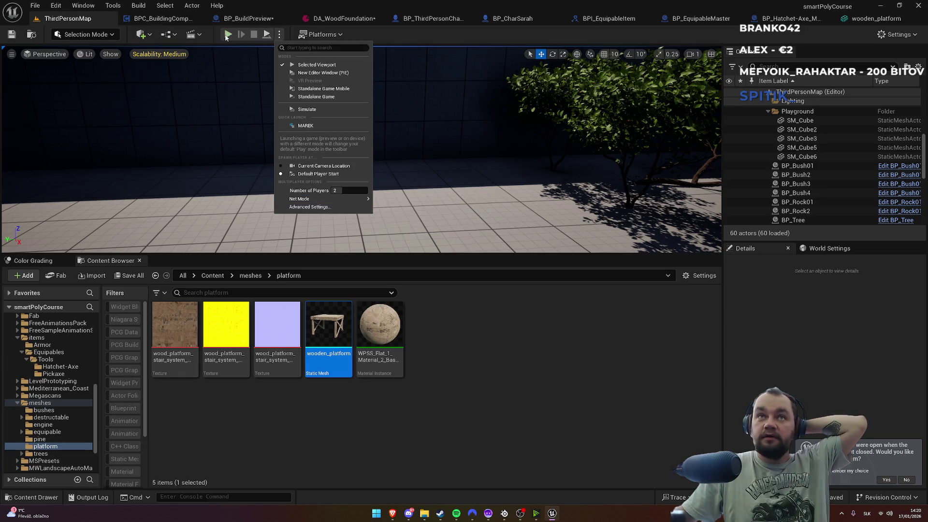
left_click(227, 35)
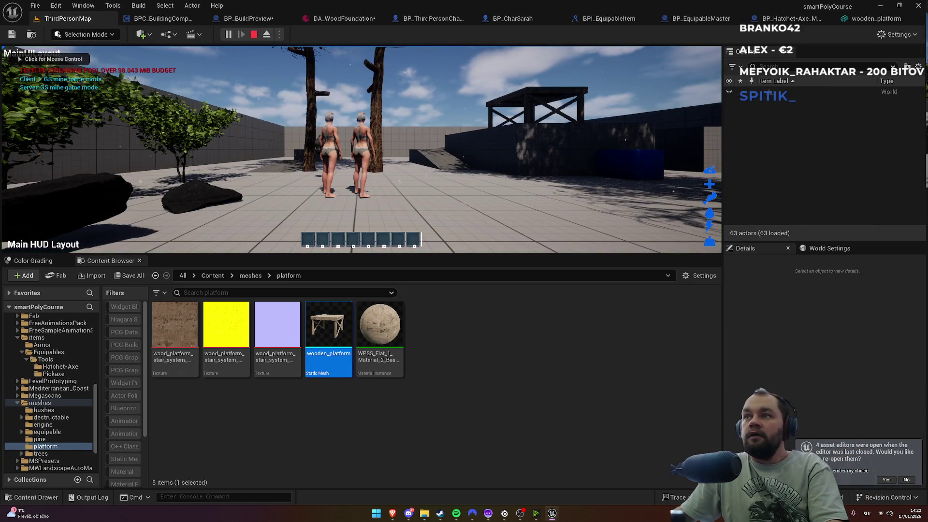
key("super")
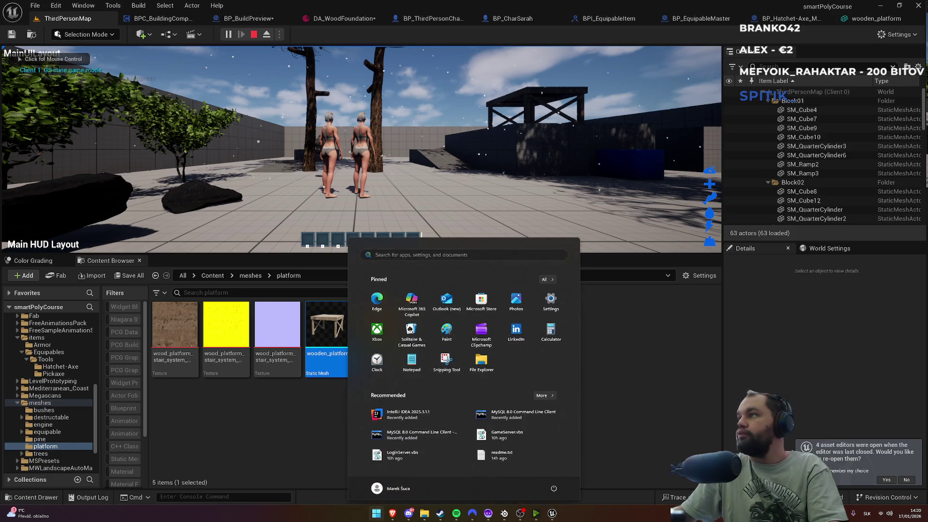
key("super")
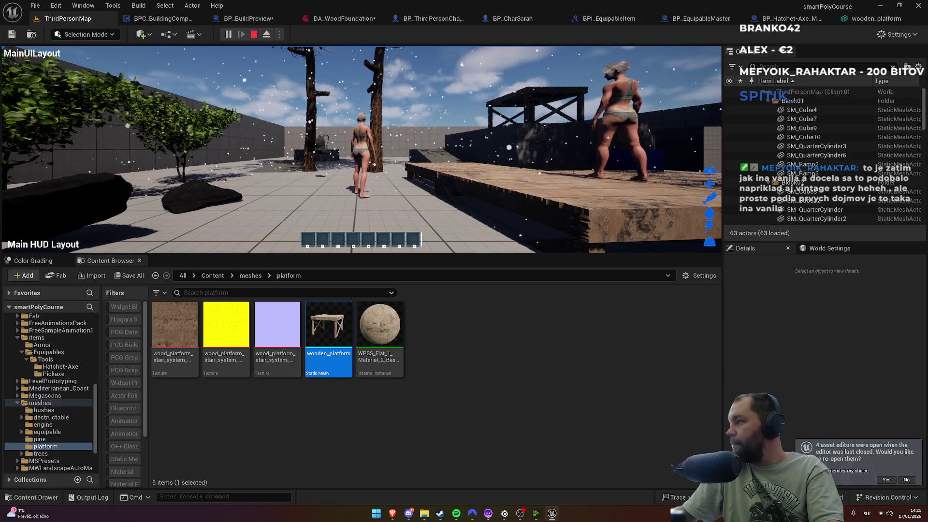
Step: Walk onto the first platform, place a second wooden platform beside it, then stop playing
key("super")
key("super")
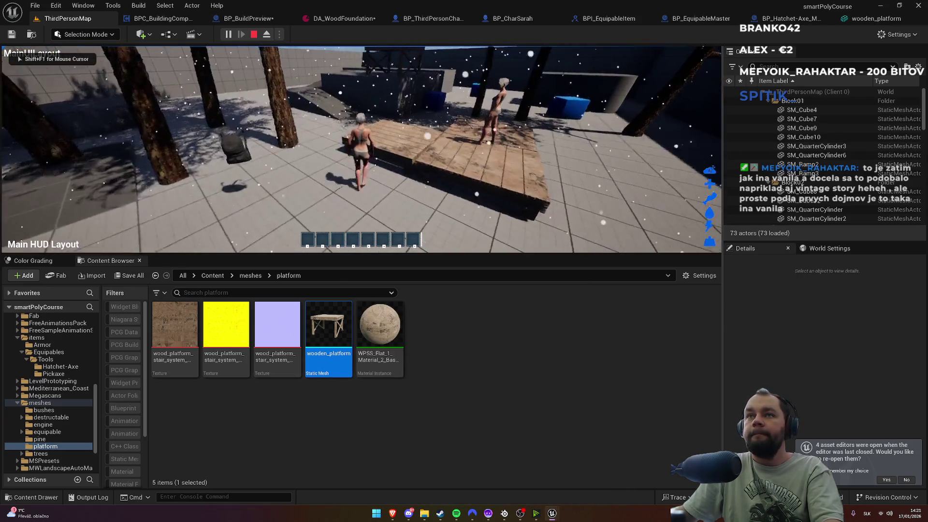
key("w")
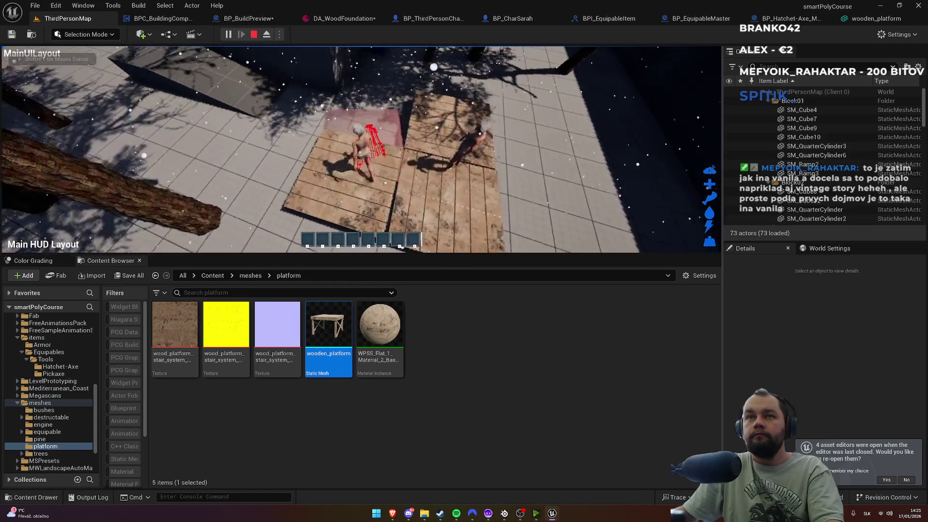
key("w")
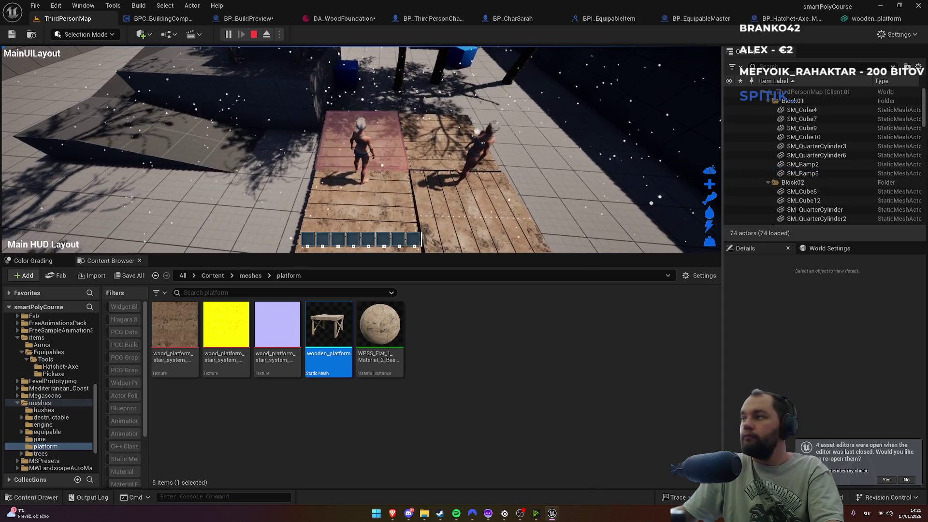
left_click(360, 149)
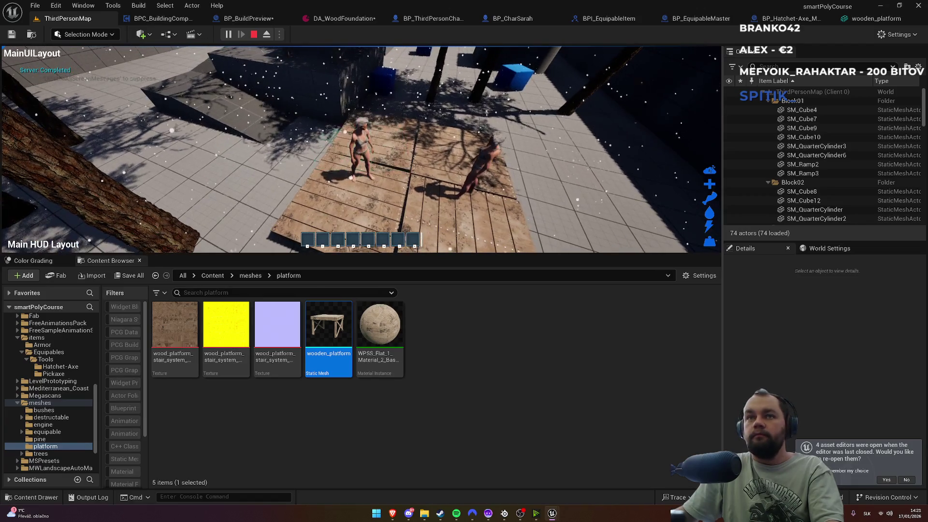
key("super")
key("super")
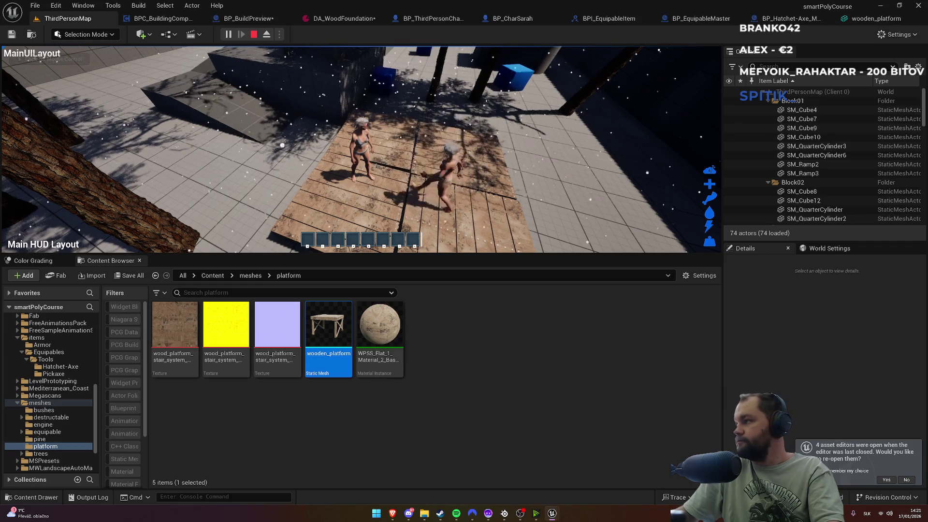
key("Escape")
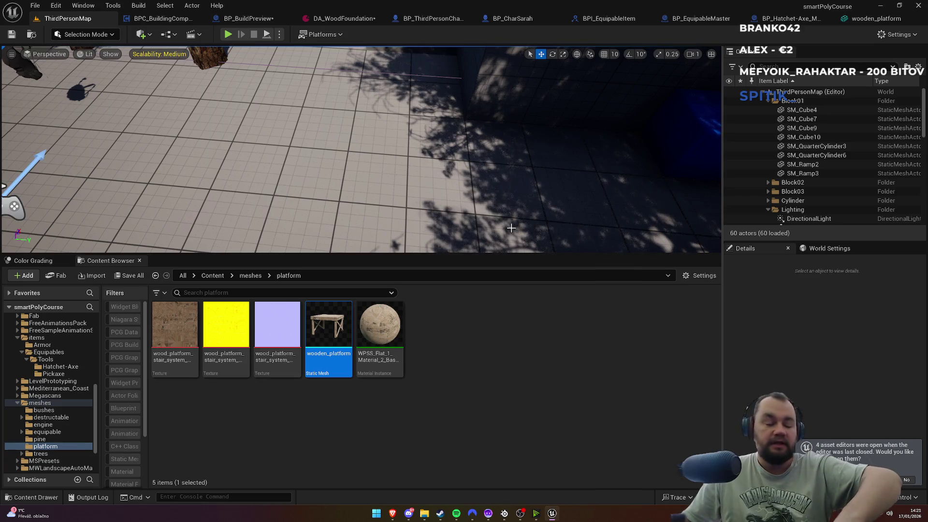
Step: Drag the Brave browser with the Patreon 'Spooky' post over the Unreal editor
key("super")
key("super")
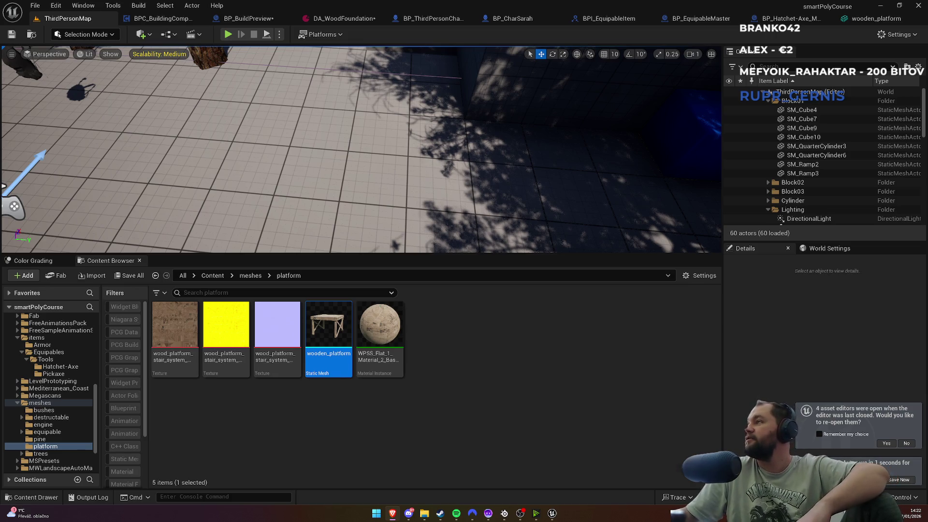
mouse_move(927, 140)
left_mouse_down()
mouse_move(654, 147)
mouse_move(519, 2)
left_mouse_up()
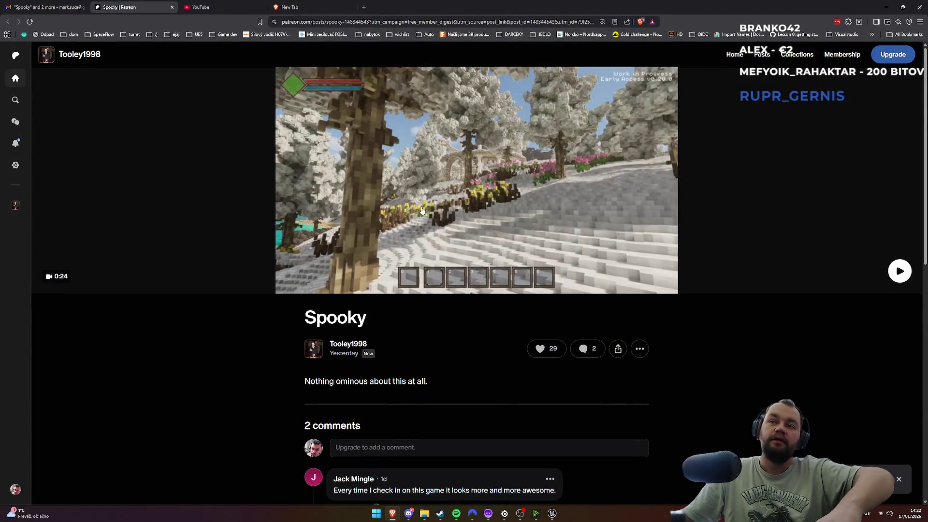
Step: Start the Spooky video, toggle its sound, and leave it muted
scroll(421, 219, "up", 1, "ctrl")
scroll(421, 219, "up", 1, "ctrl")
scroll(422, 219, "down", 1, "ctrl")
left_click(428, 221)
scroll(431, 222, "down", 3)
scroll(432, 225, "down", 3)
scroll(476, 209, "up", 6)
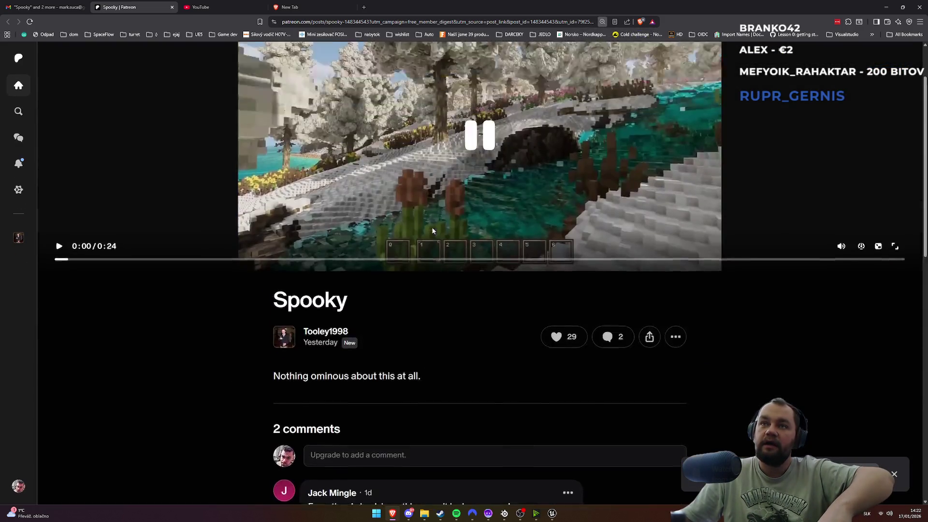
left_click(841, 320)
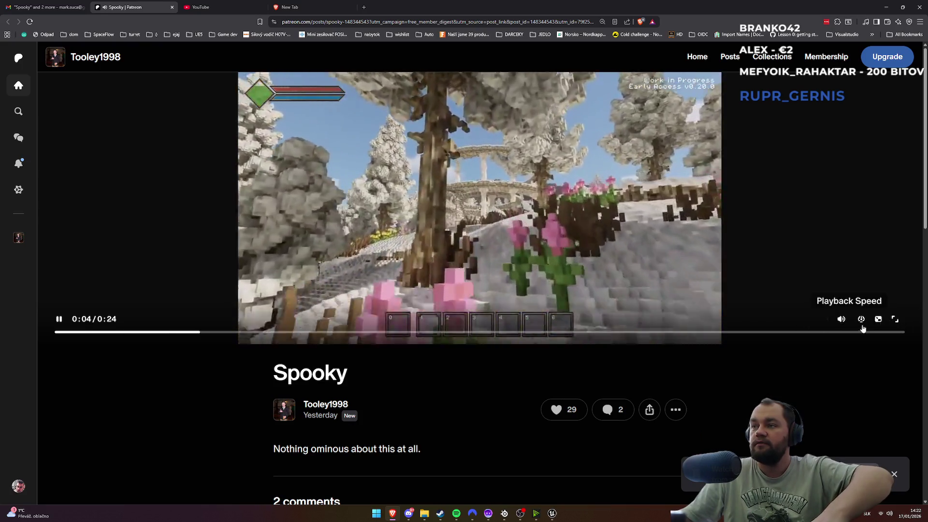
left_click(841, 319)
left_click(453, 248)
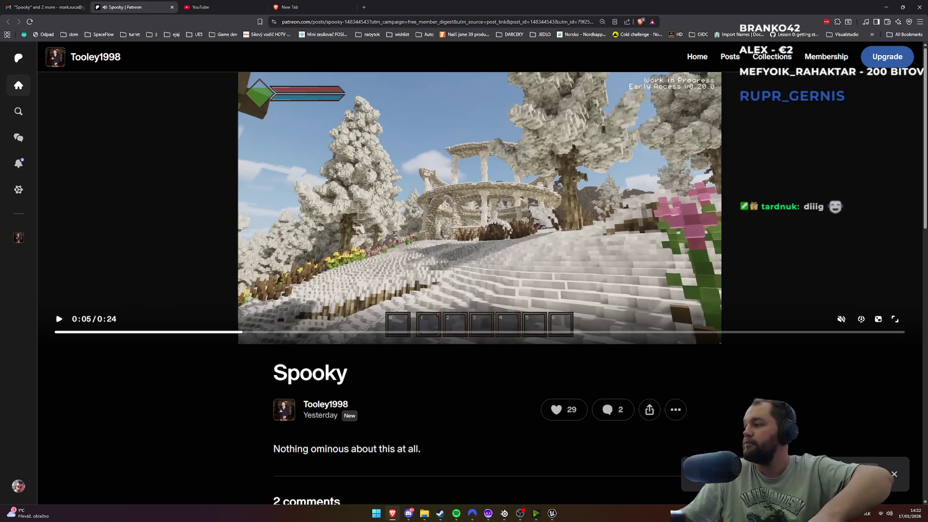
key("alt+Tab")
key("alt+Tab")
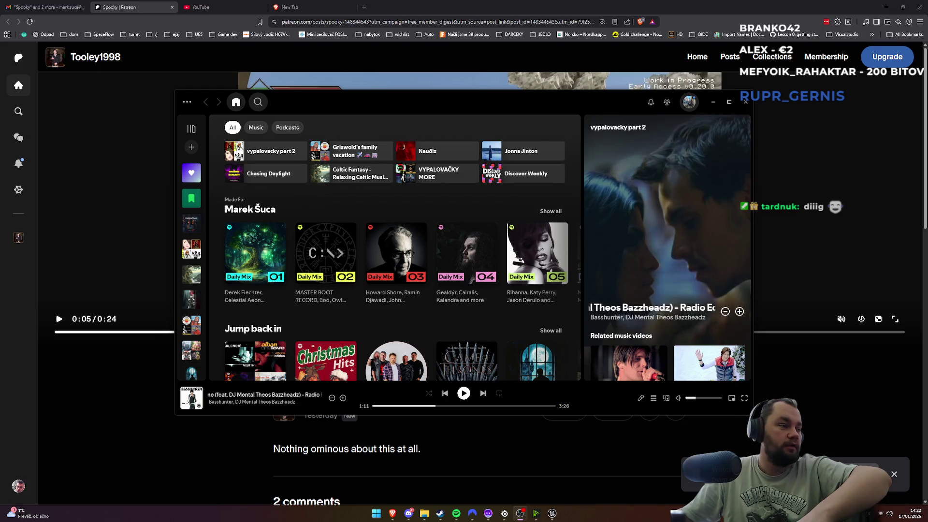
Step: Resume the Spooky video and watch it fullscreen to the end
left_click(819, 154)
left_click(895, 321)
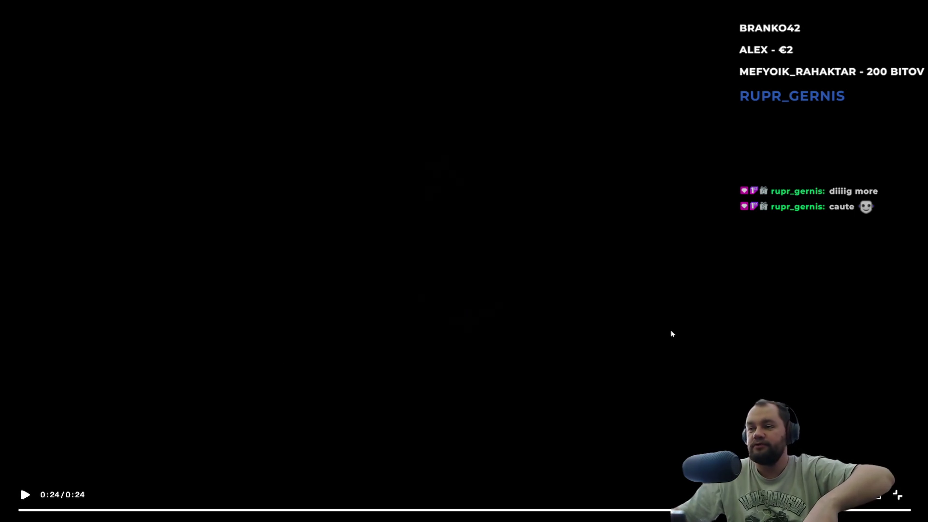
key("Escape")
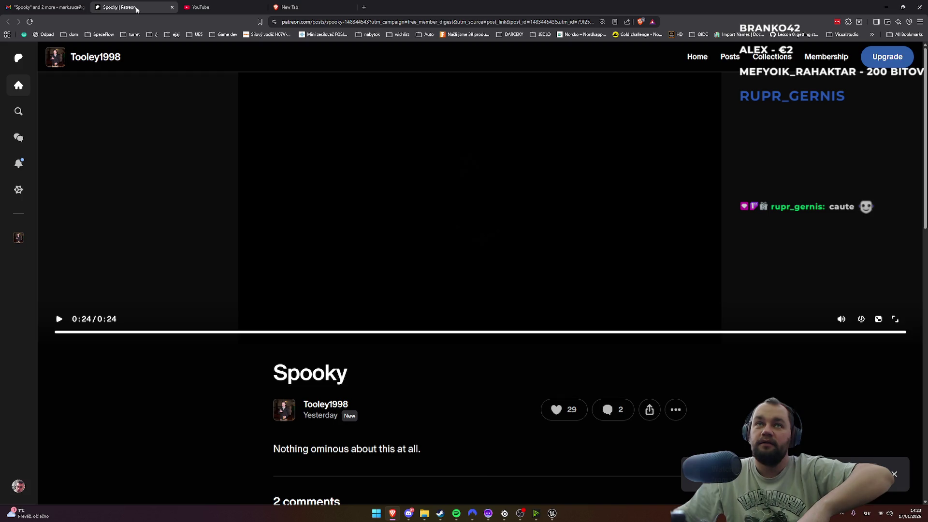
Step: Scroll through the comments and related posts, then bring up the Steam store search
scroll(274, 345, "down", 3)
scroll(301, 323, "up", 3)
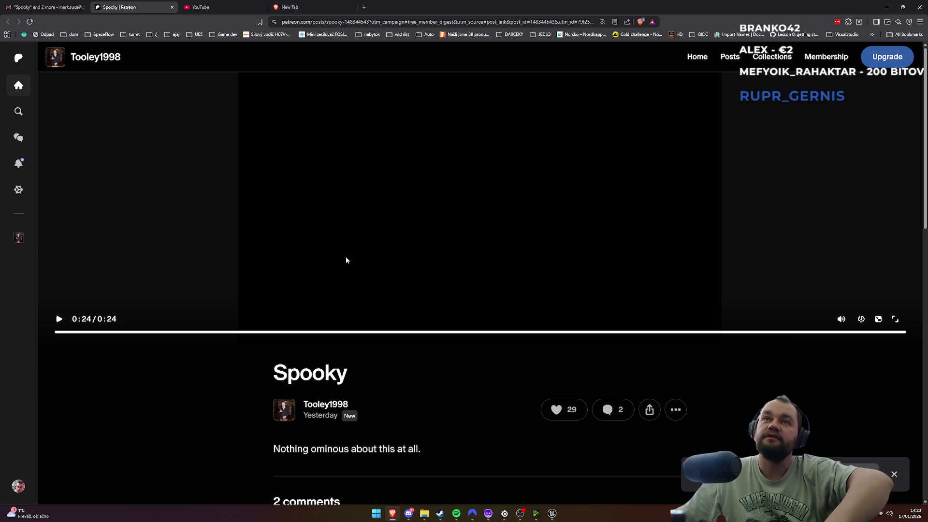
scroll(346, 390, "down", 4)
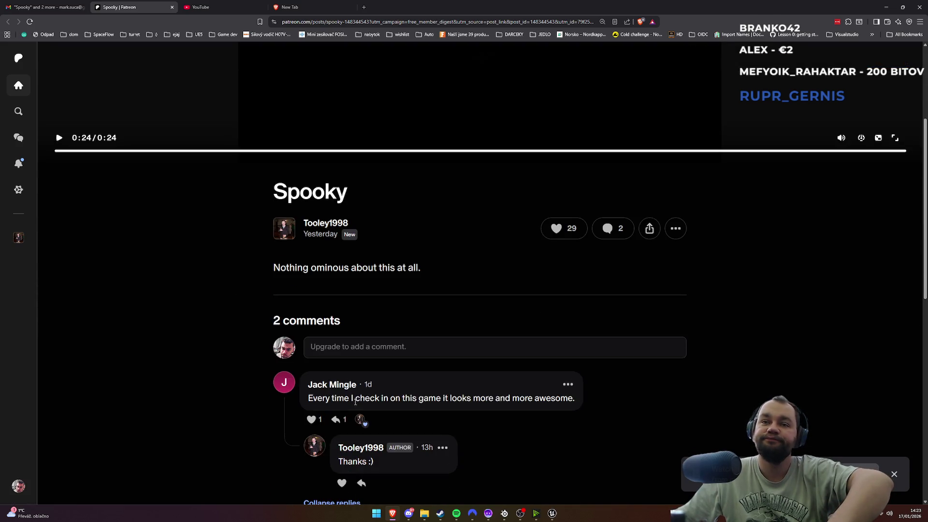
scroll(358, 333, "down", 4)
scroll(346, 345, "down", 3)
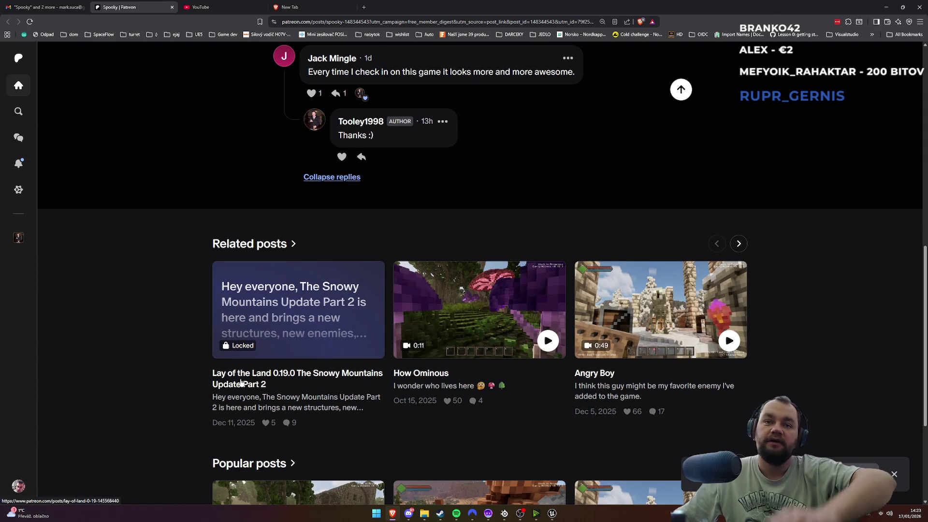
left_click(440, 513)
left_click(557, 108)
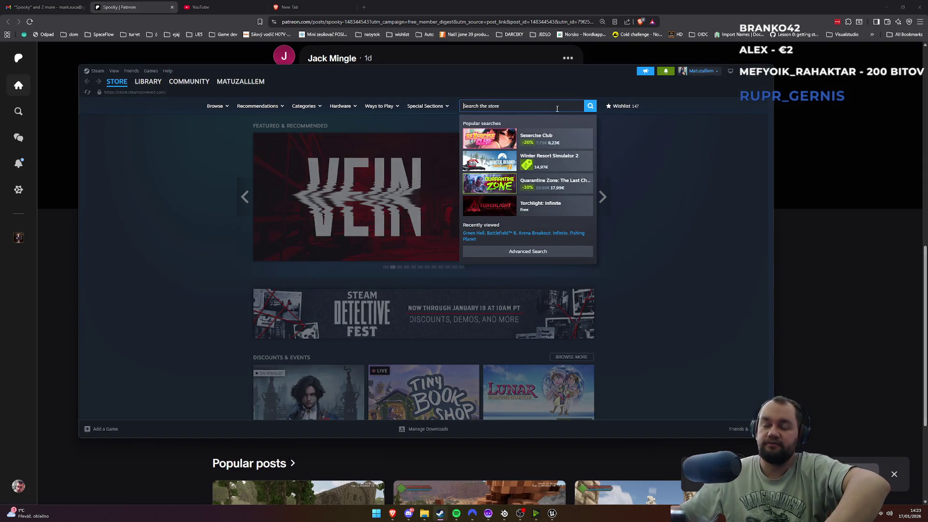
Step: Search Steam for 'Lay of the Land' and open its maximized store page
type("lay of the l")
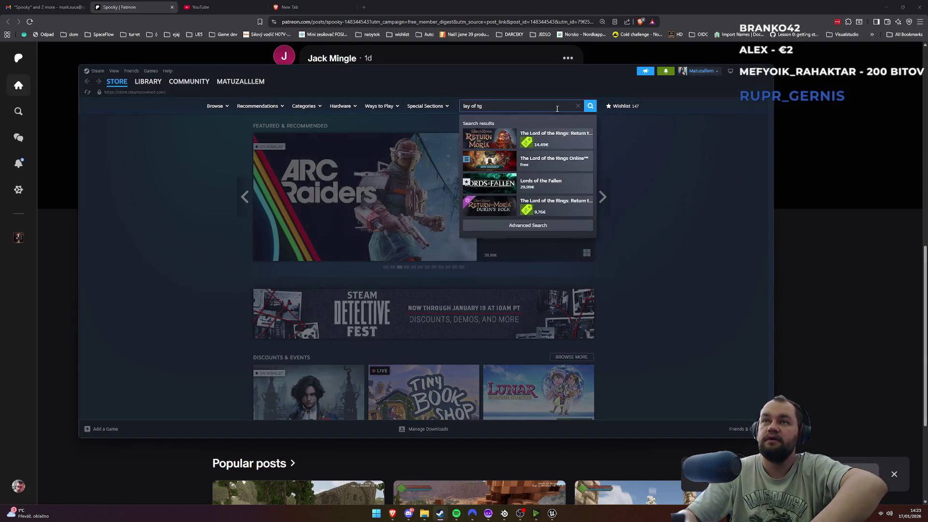
type("and")
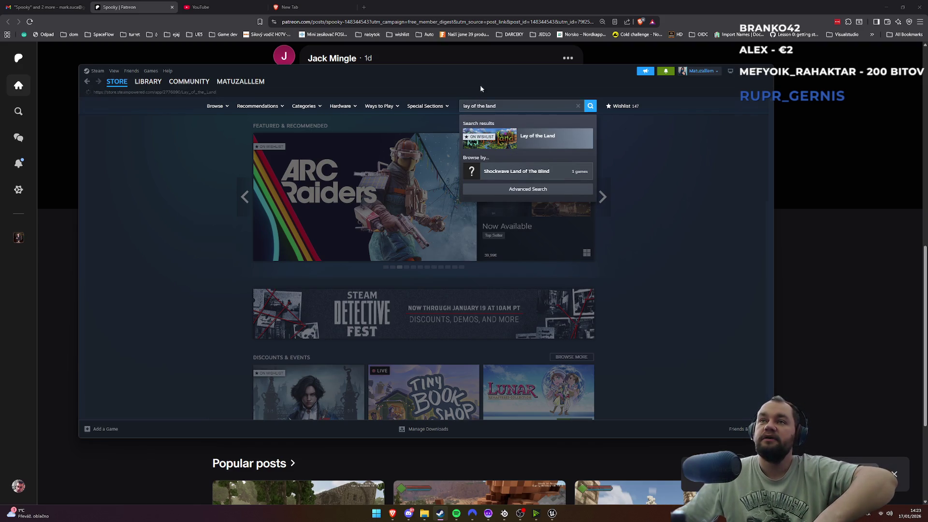
key("Return")
double_click(493, 74)
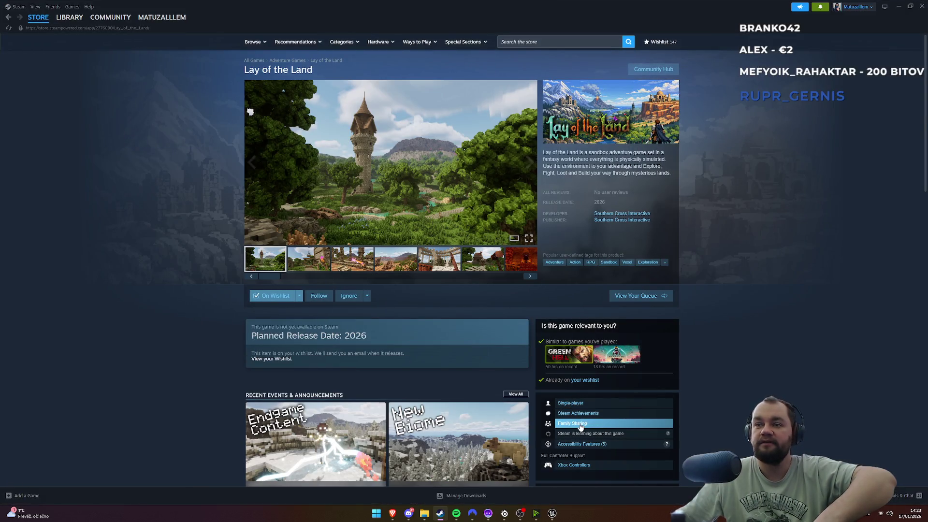
Step: Browse all the Lay of the Land screenshots full size, then close the gallery
left_click(387, 183)
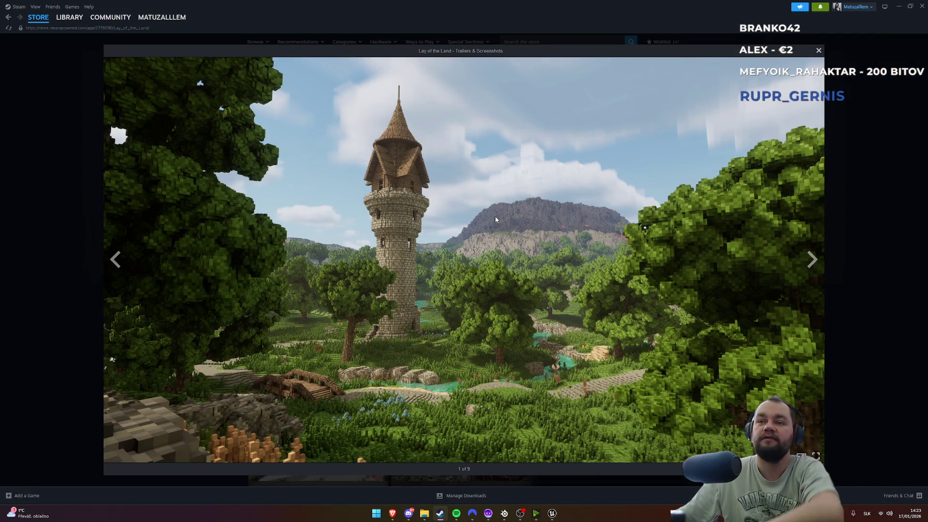
key("Right")
key("Right")
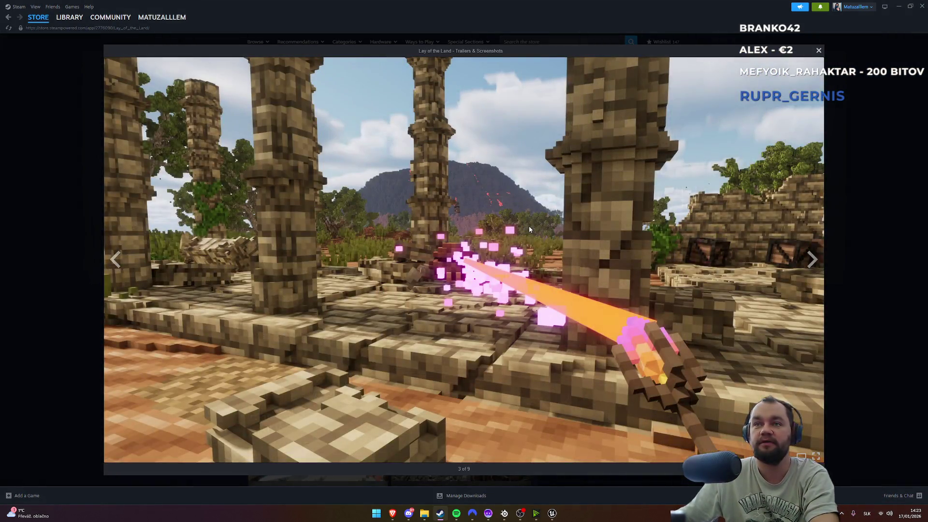
key("Right")
key("Right")
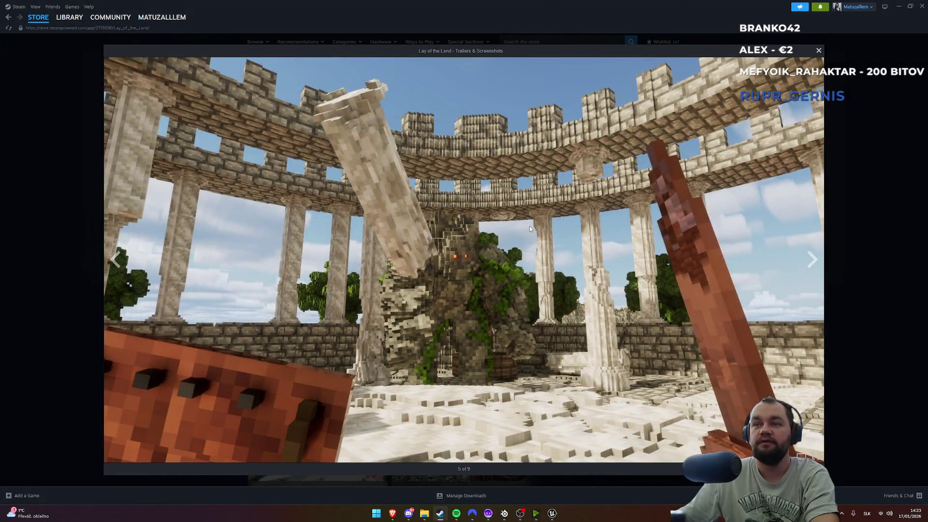
key("Right")
key("Right")
key("Right")
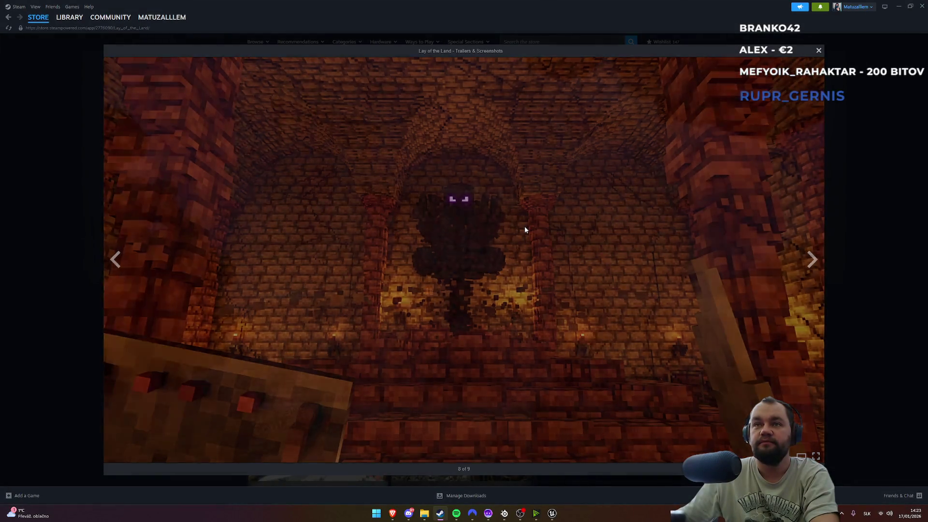
key("Right")
key("Right")
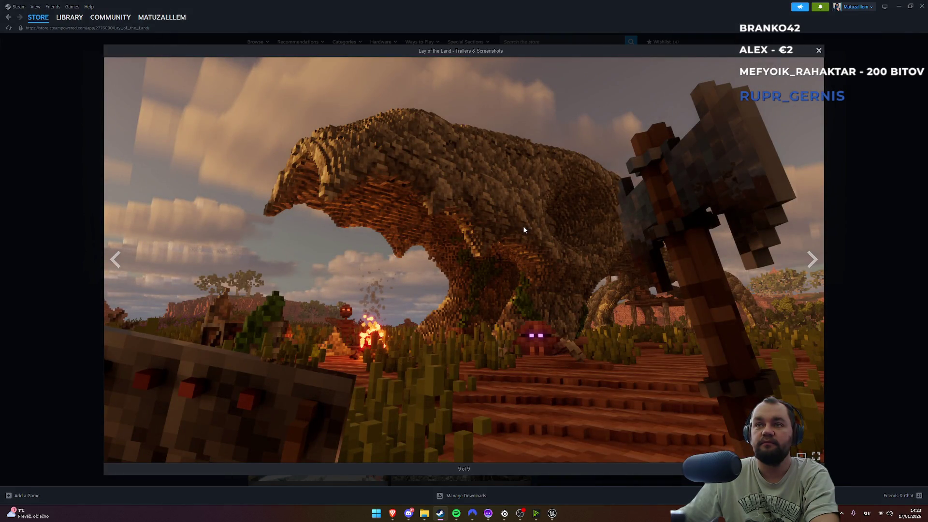
key("Right")
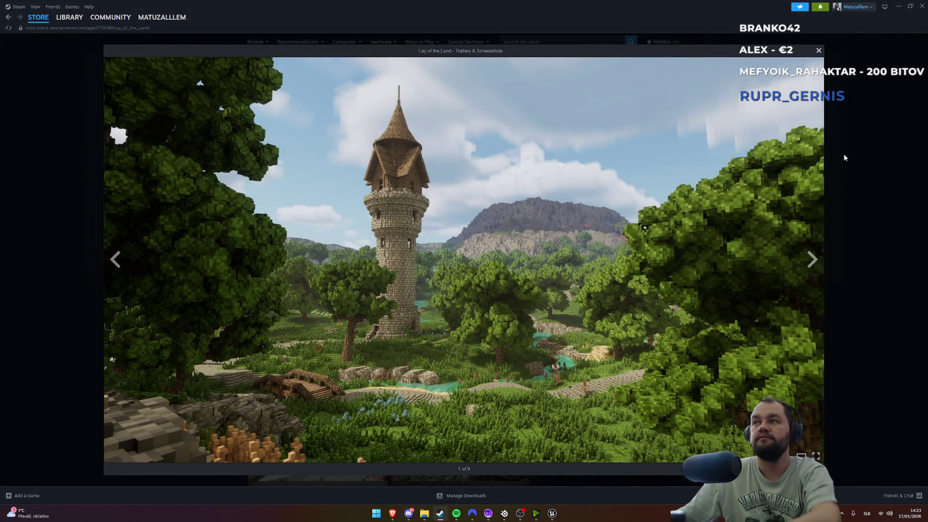
left_click(845, 158)
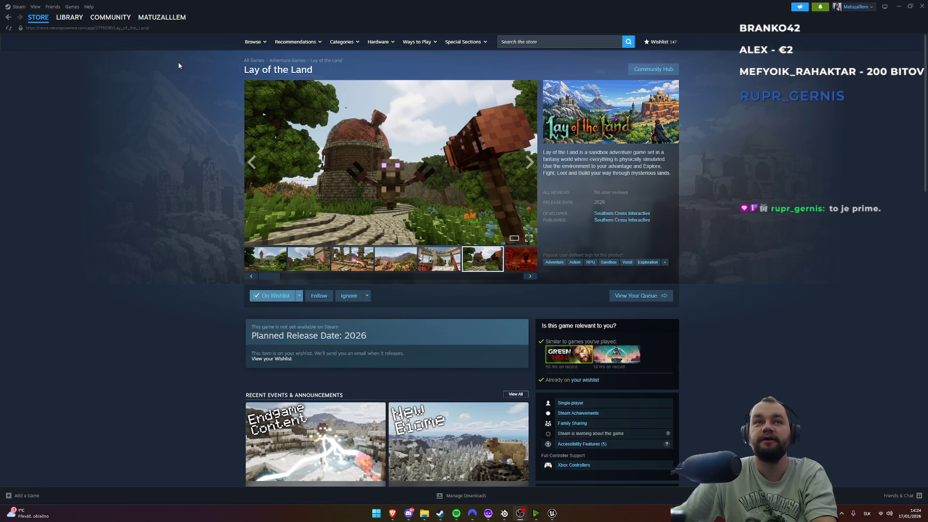
Step: Return to the Steam store front page, scroll it, and minimize Steam
left_click(46, 20)
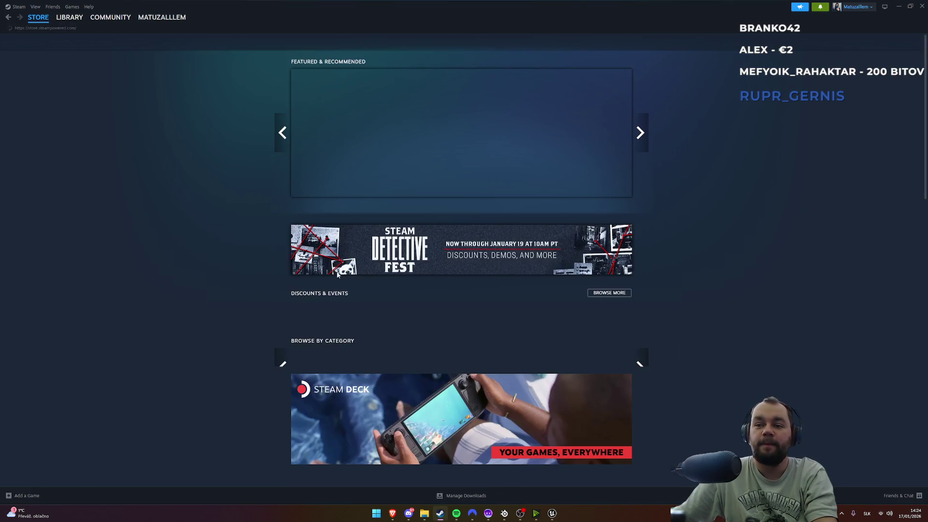
scroll(523, 269, "down", 10)
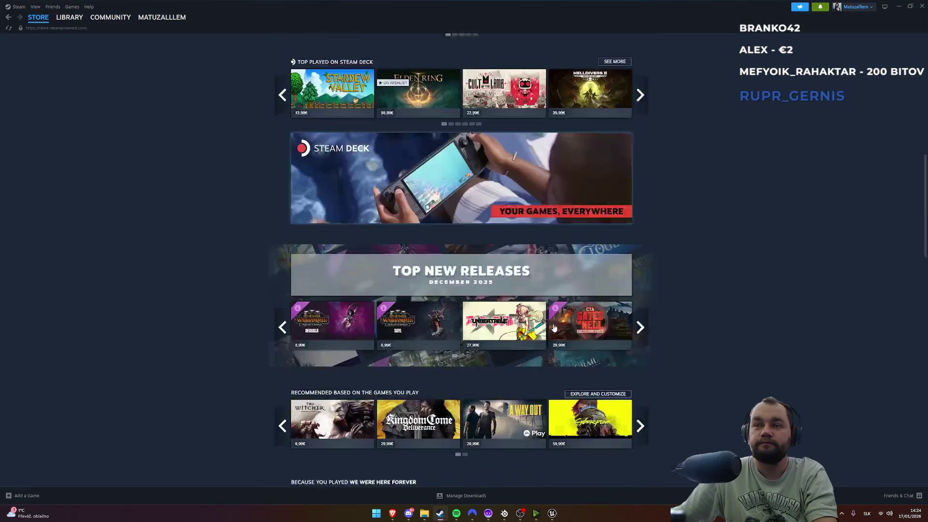
scroll(873, 190, "up", 5)
scroll(872, 193, "up", 5)
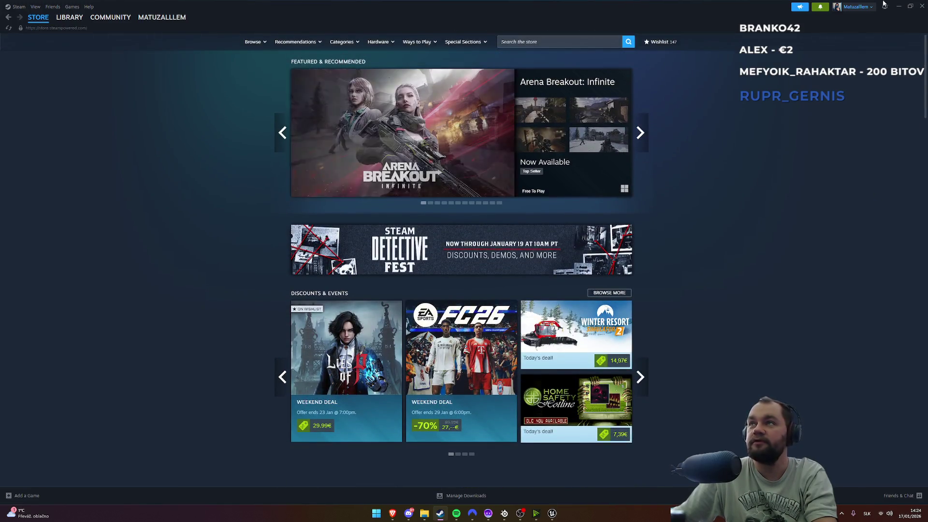
left_click(896, 6)
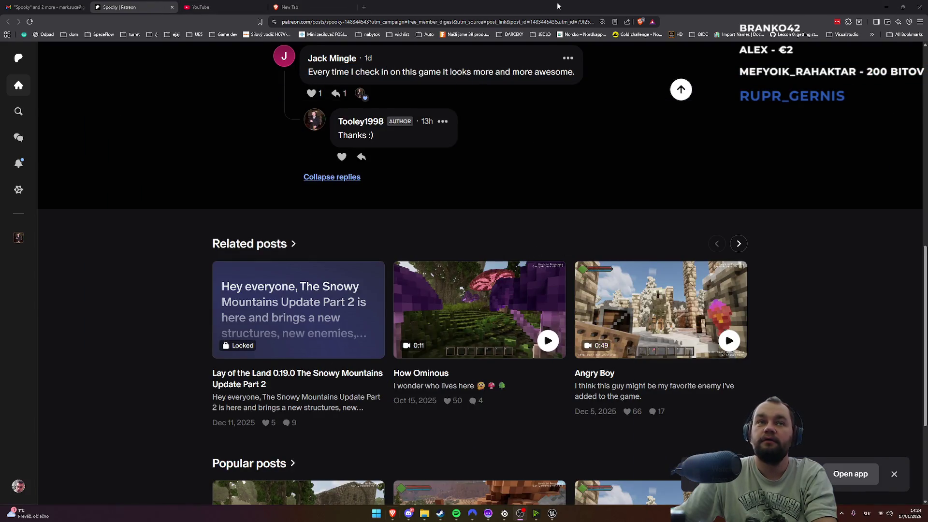
Step: Minimize the browser and select the SM_Cube block in the level
left_click(886, 6)
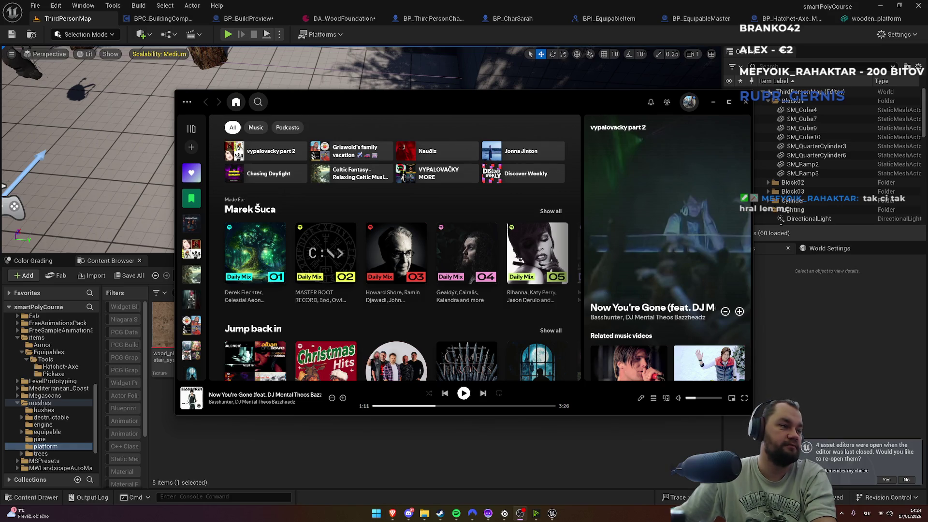
left_click(333, 70)
right_click(333, 71)
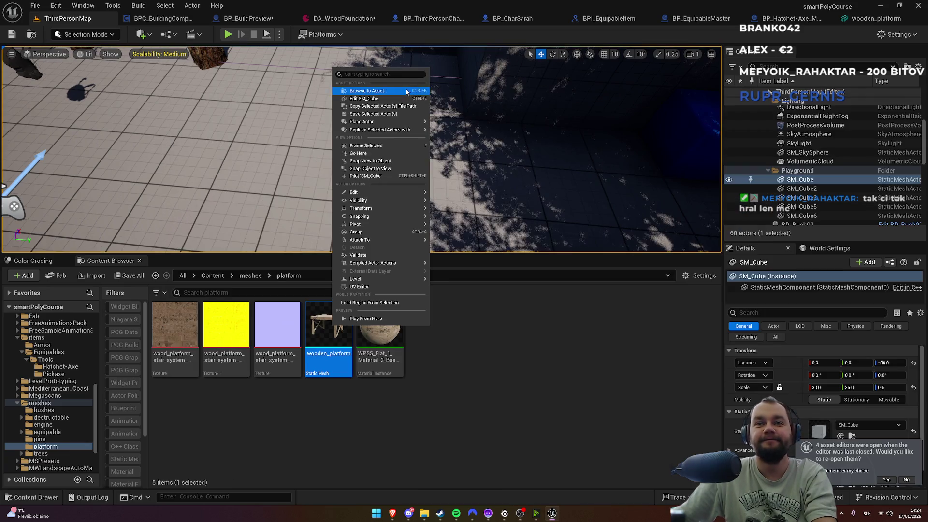
key("Escape")
Step: Fly around the wooden platform in an F11 fullscreen, downward-tilted viewport, then start Play in Editor
key("w")
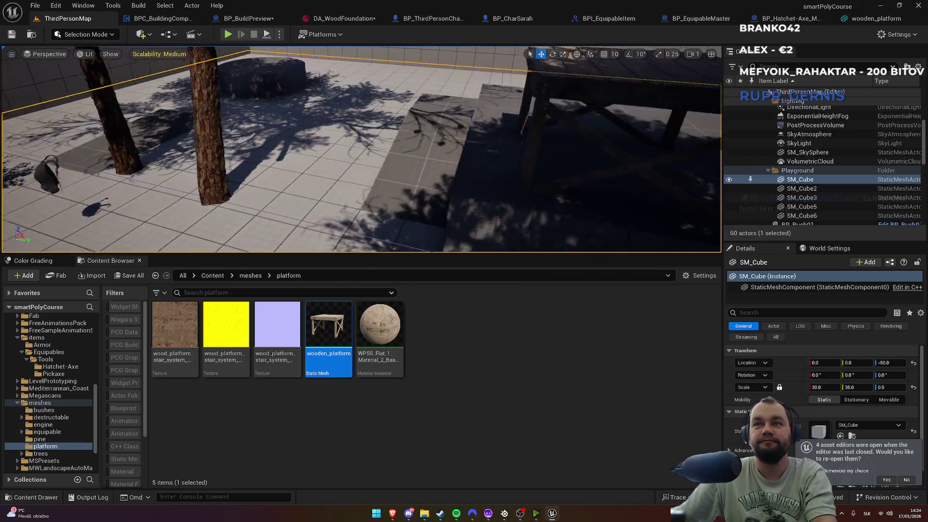
key("d")
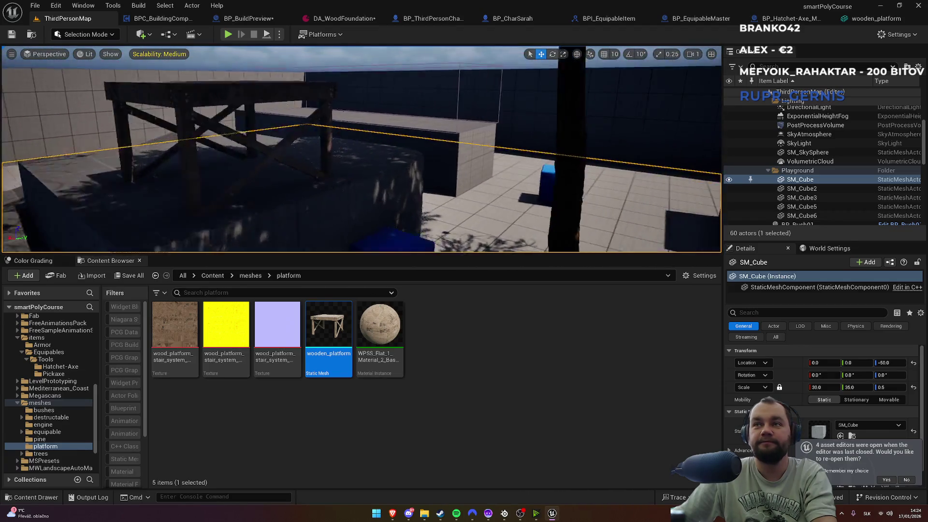
key("s")
left_click(456, 514)
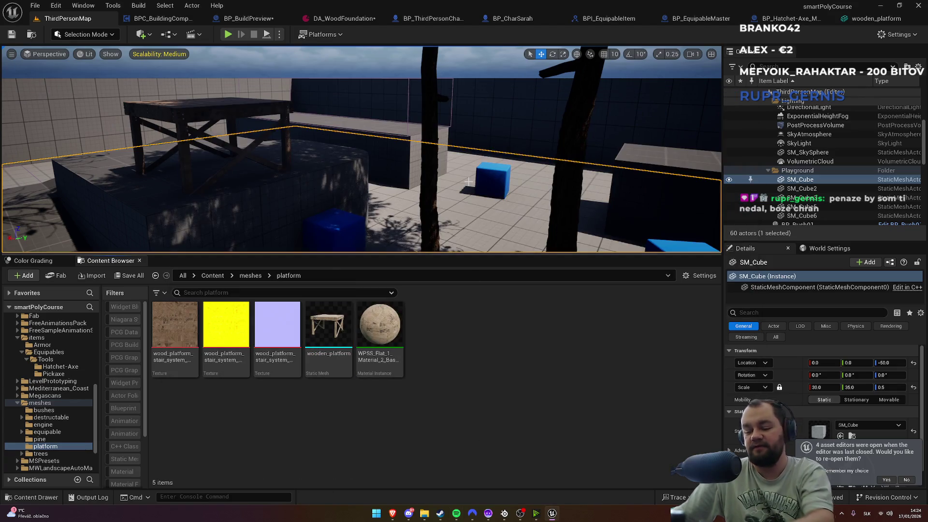
key("a")
key("F11")
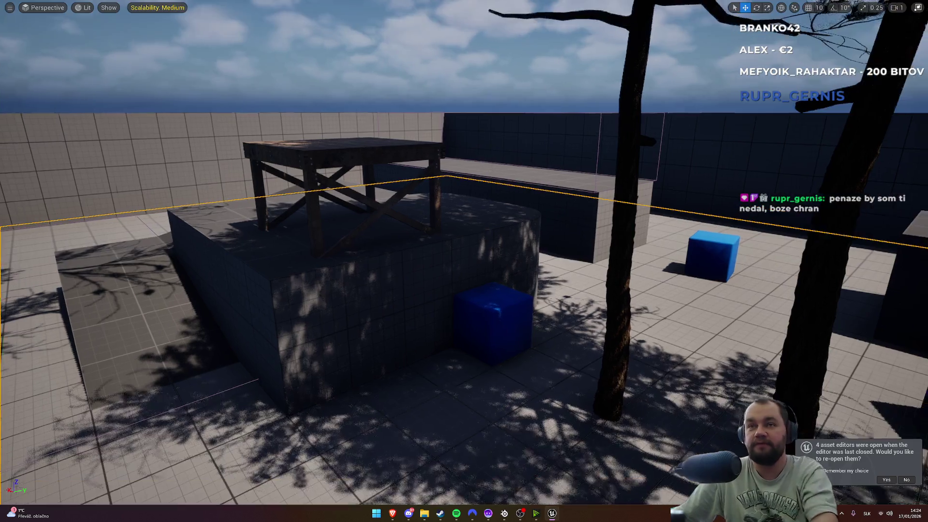
left_click_drag(496, 170, 496, 203)
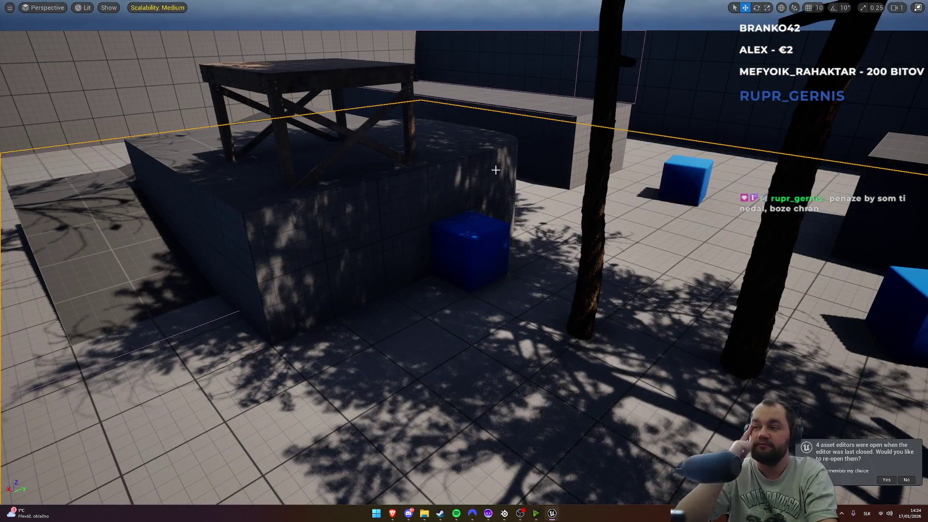
key("alt+p")
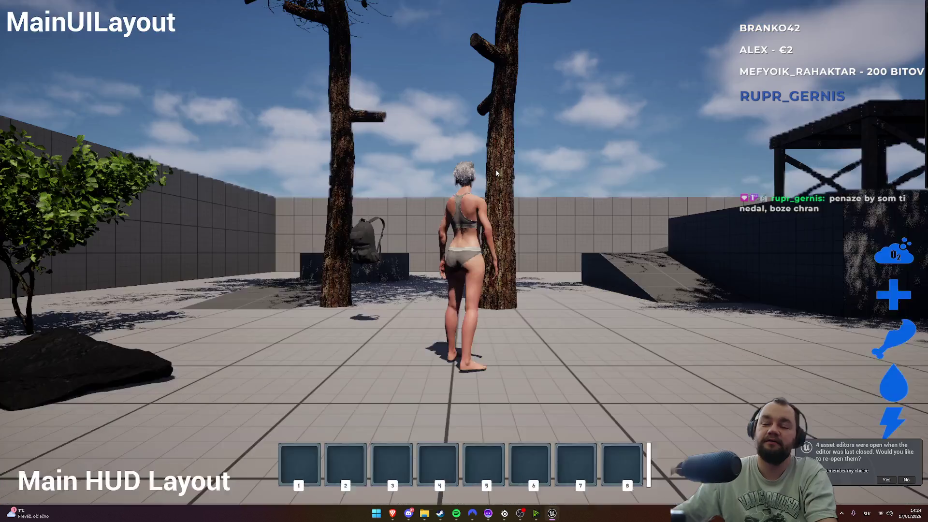
Step: Walk the character across the raised wooden platforms toward the rock, then stop the playtest
key("super")
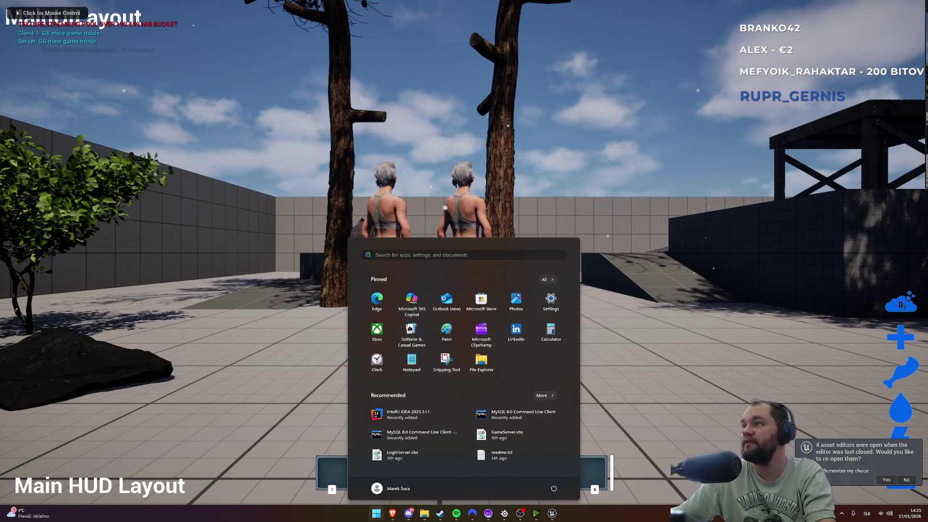
key("super")
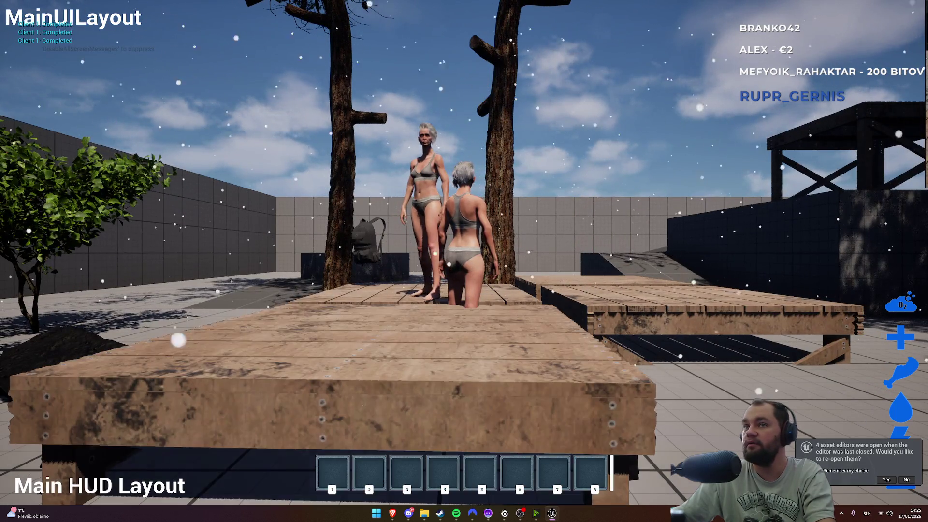
key("super")
left_click(921, 166)
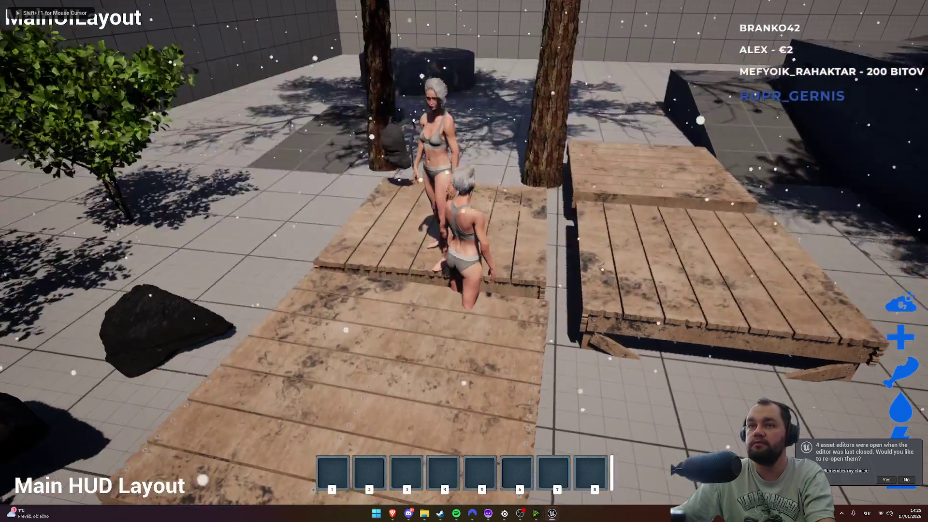
key("w")
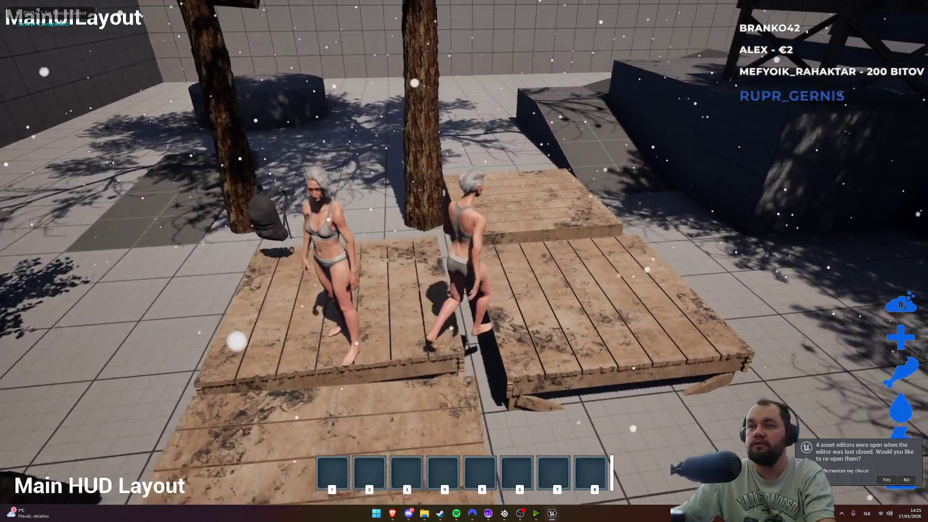
key("w")
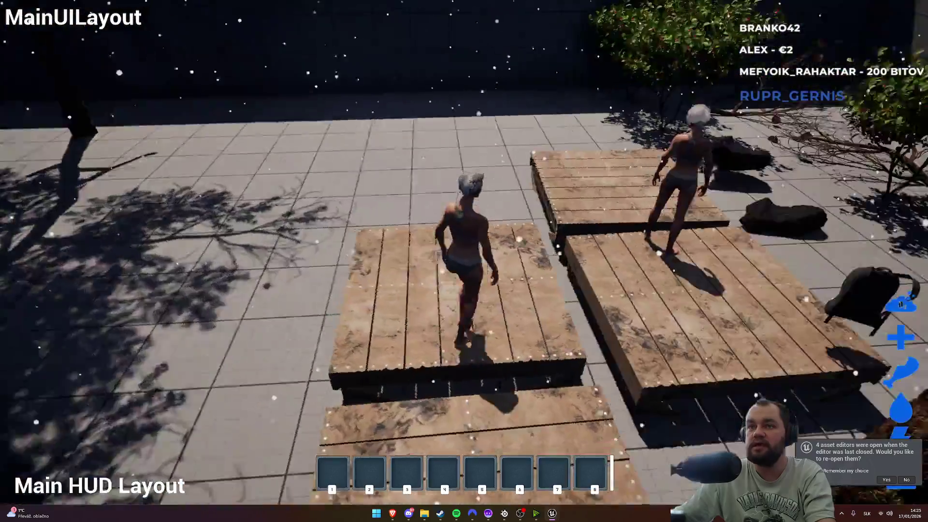
key("w")
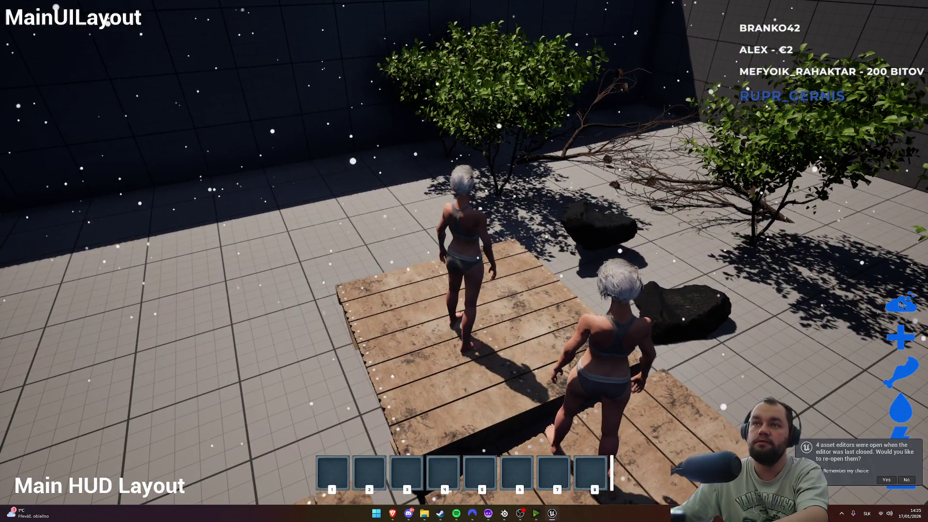
key("Escape")
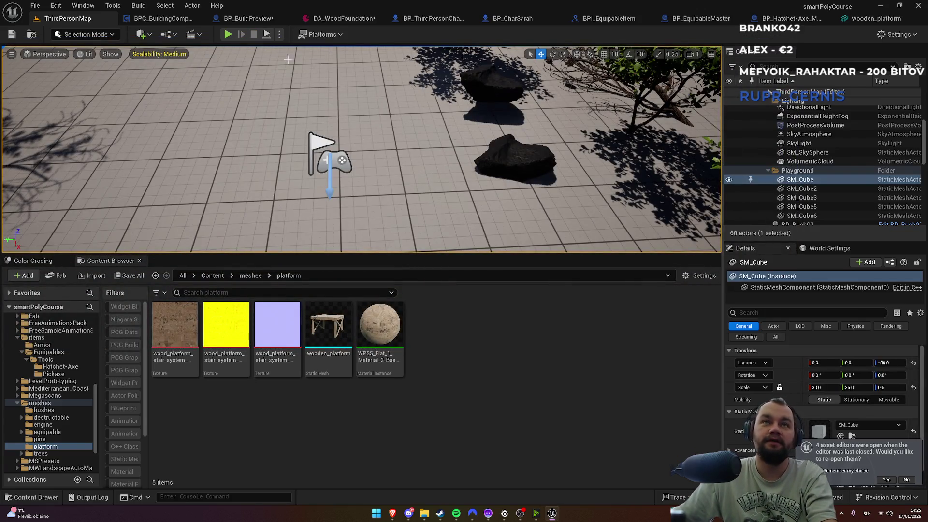
Step: Open testFoliageSmaller from Recent Levels, saving the modified pickaxe, axe and plane material packages
left_click(192, 6)
mouse_move(165, 6)
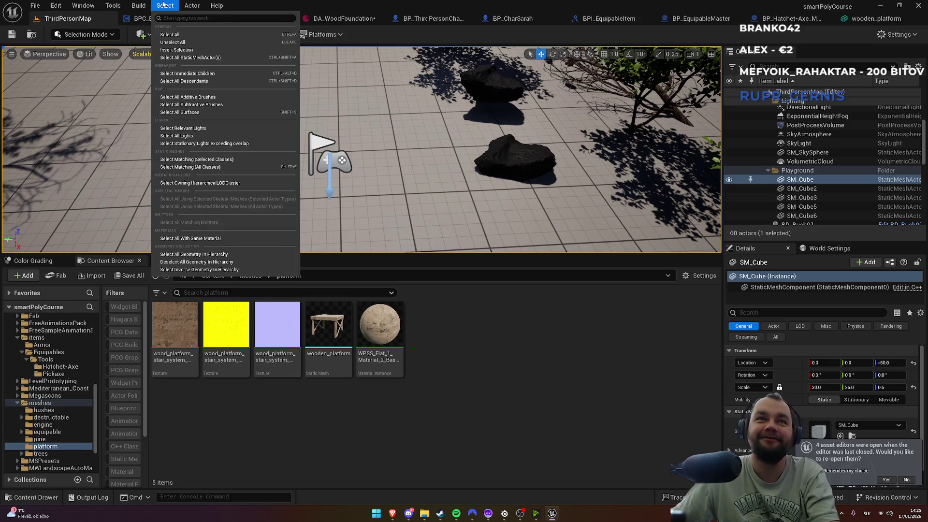
mouse_move(193, 5)
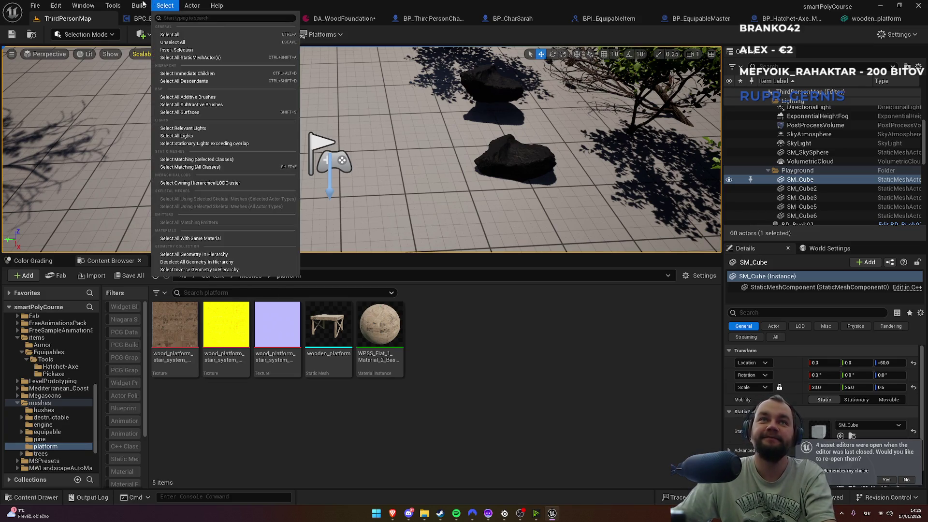
mouse_move(82, 5)
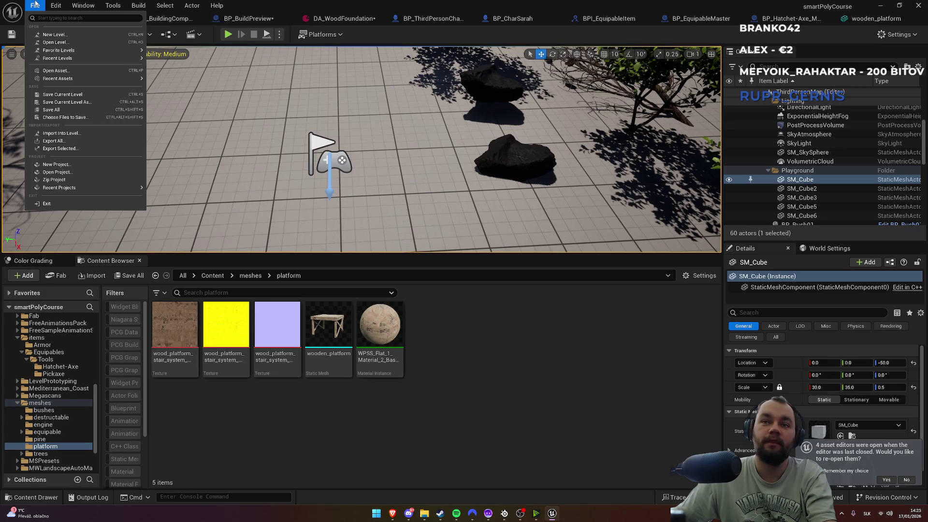
mouse_move(82, 62)
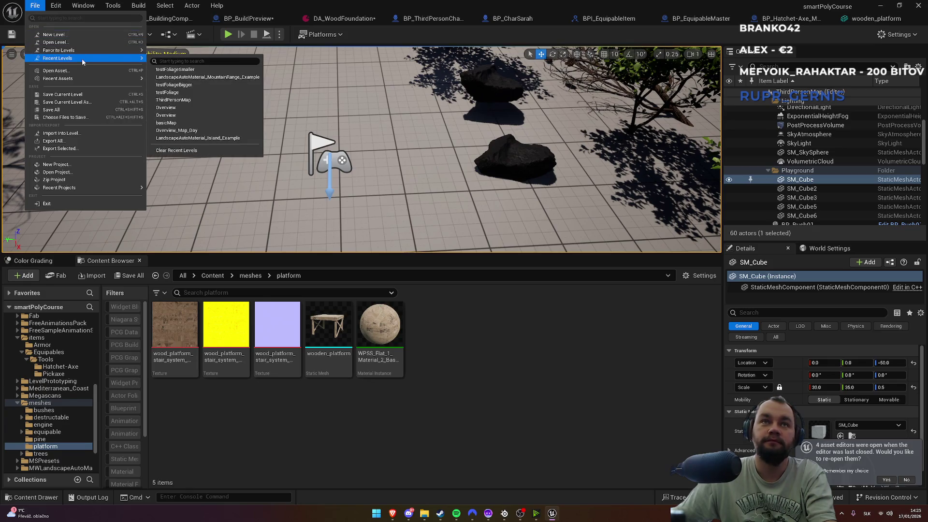
left_click(181, 72)
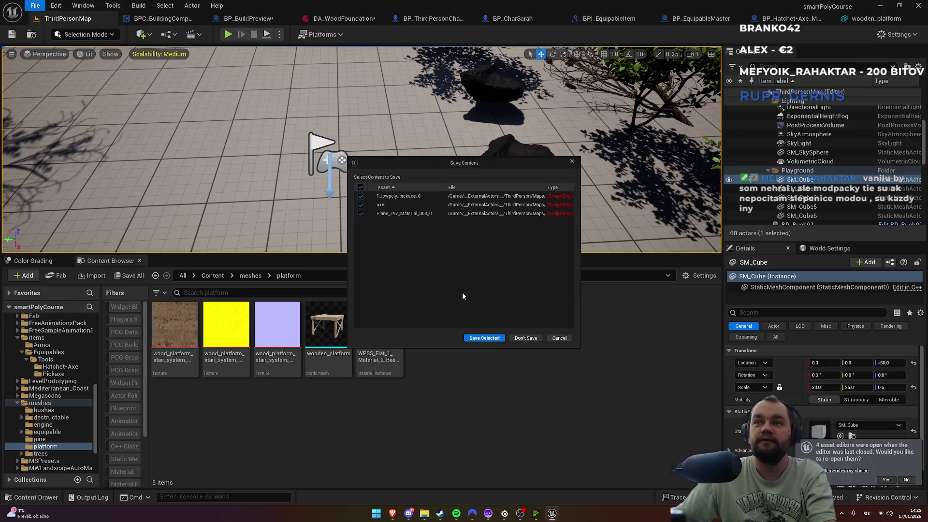
left_click(501, 337)
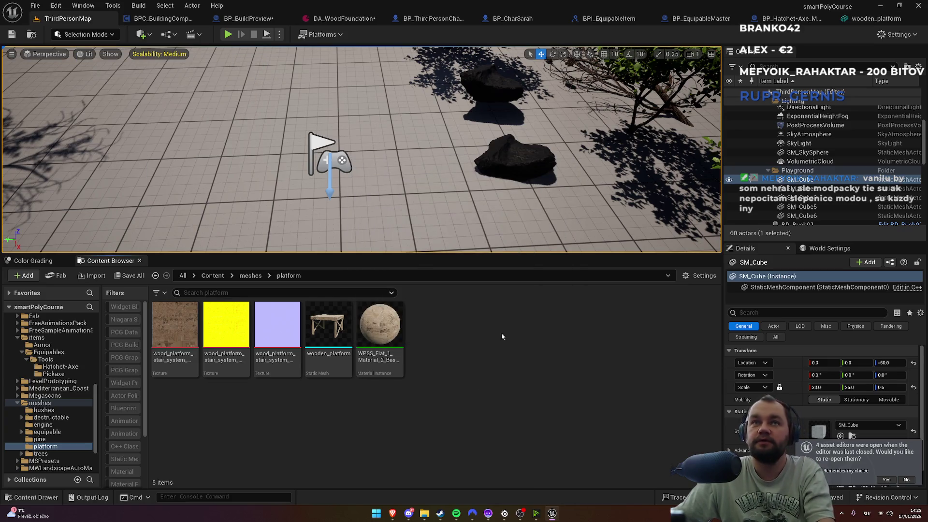
Step: Open LandscapeAutoMaterial_MountainRange_Example from File > Recent Levels
left_click(35, 6)
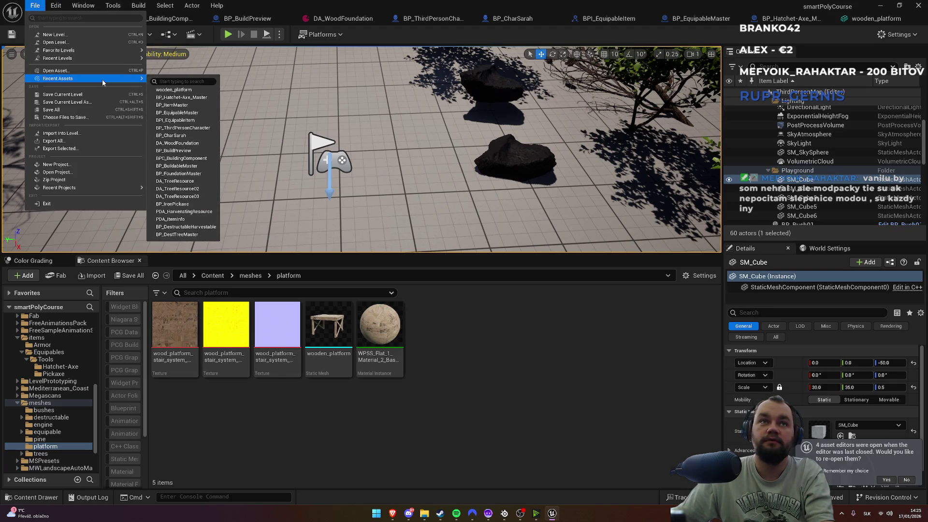
mouse_move(102, 54)
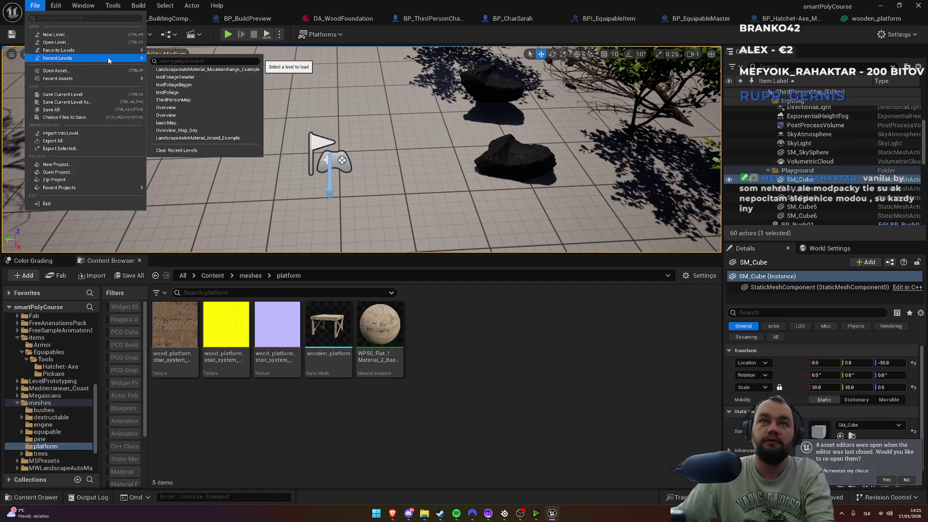
left_click(169, 69)
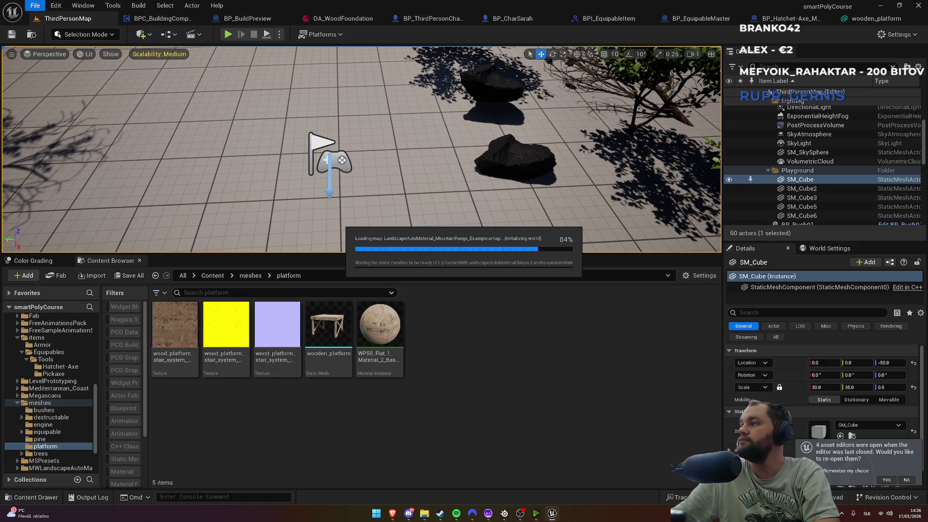
Step: Wait in the browser while the mountain level loads, then start a playtest in it
left_click(392, 513)
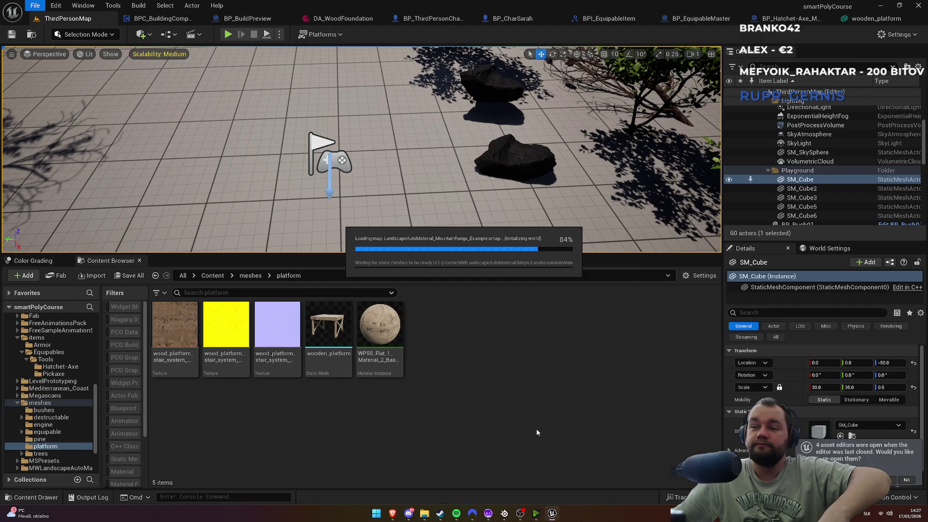
mouse_move(428, 515)
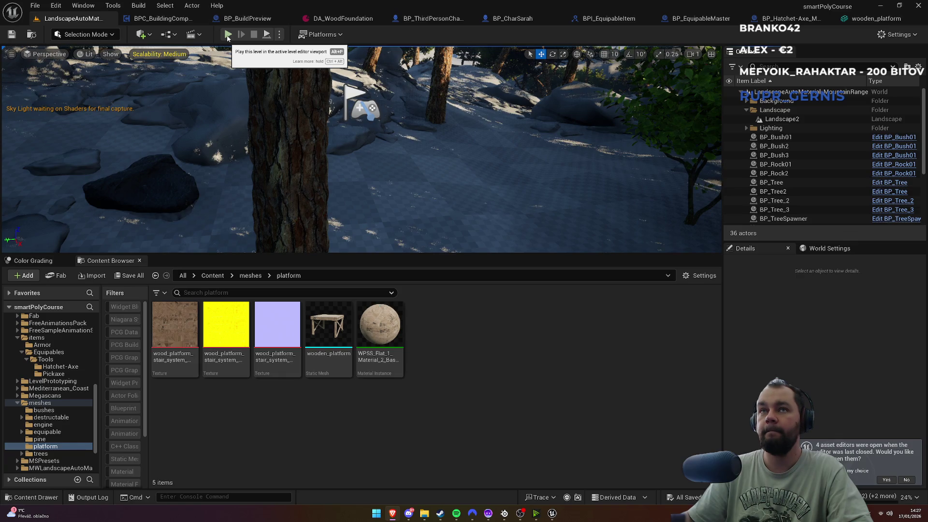
left_click(228, 34)
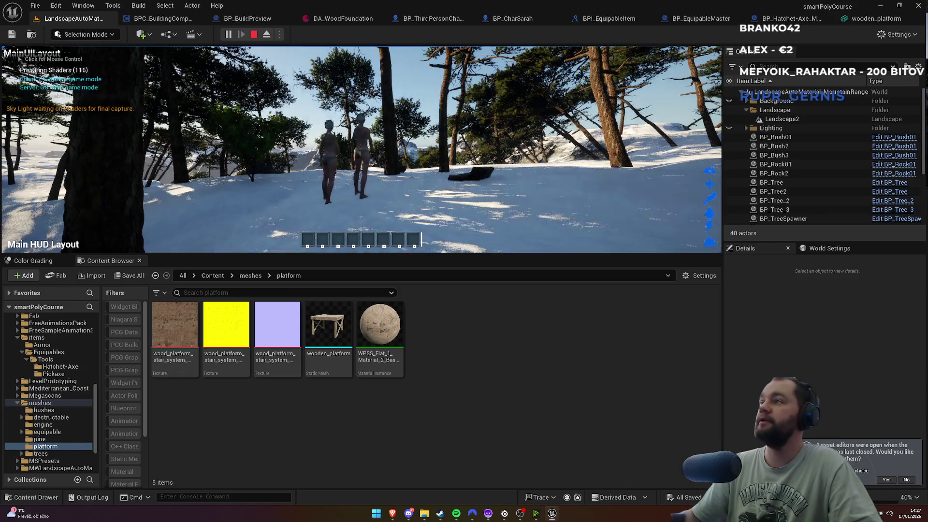
Step: Capture the mouse in the mountain play session and make the play viewport fullscreen with F11
key("super")
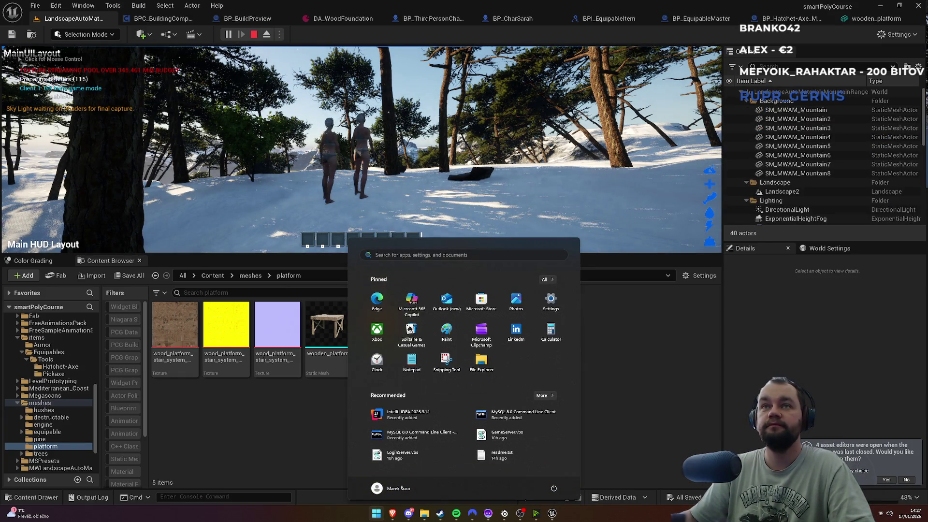
left_click(594, 130)
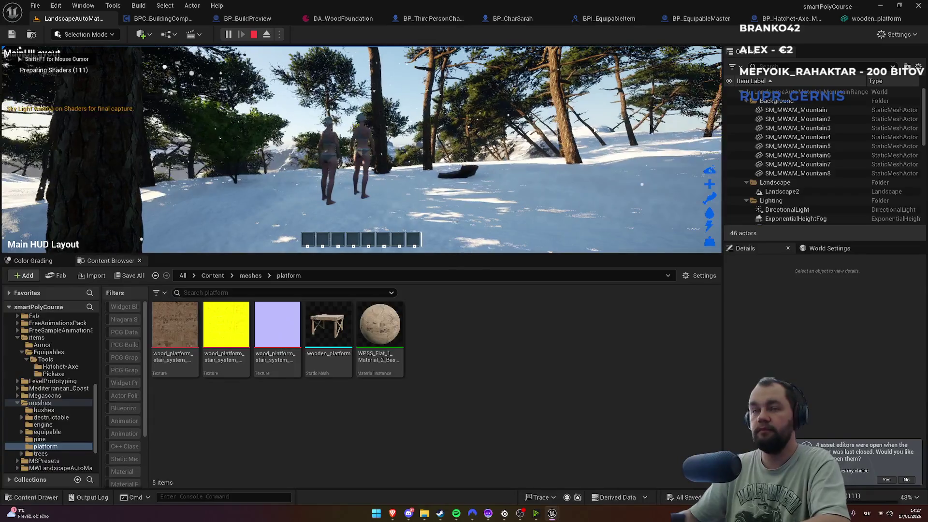
key("F11")
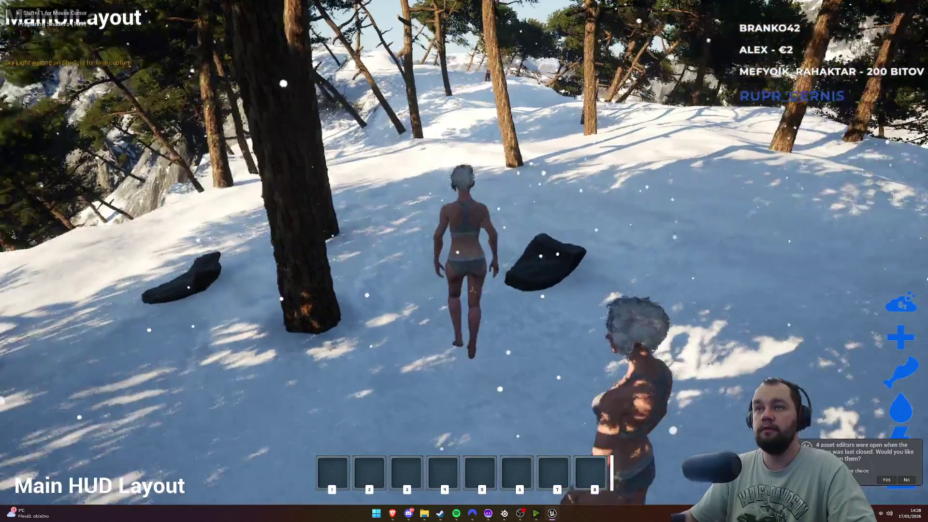
Step: Show the wooden platform build preview and walk forward until it marks a valid spot on the slope
key("b")
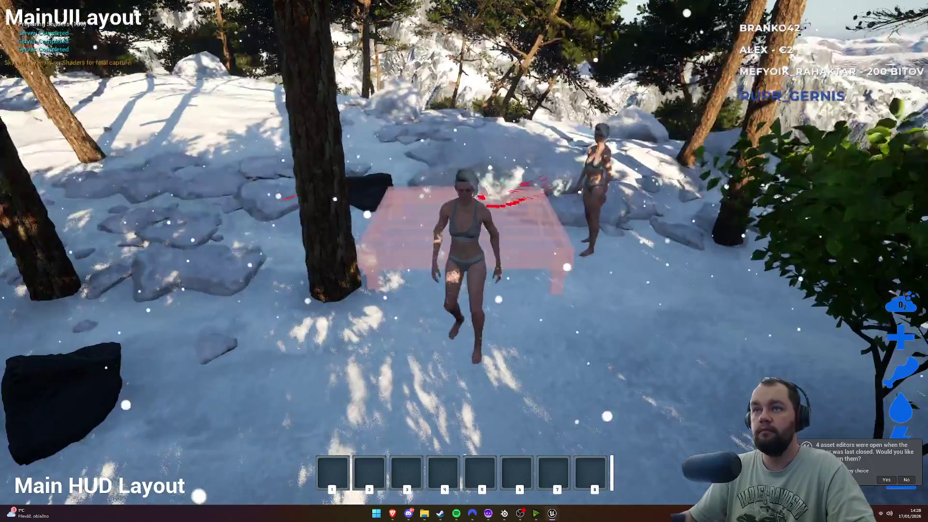
key("b")
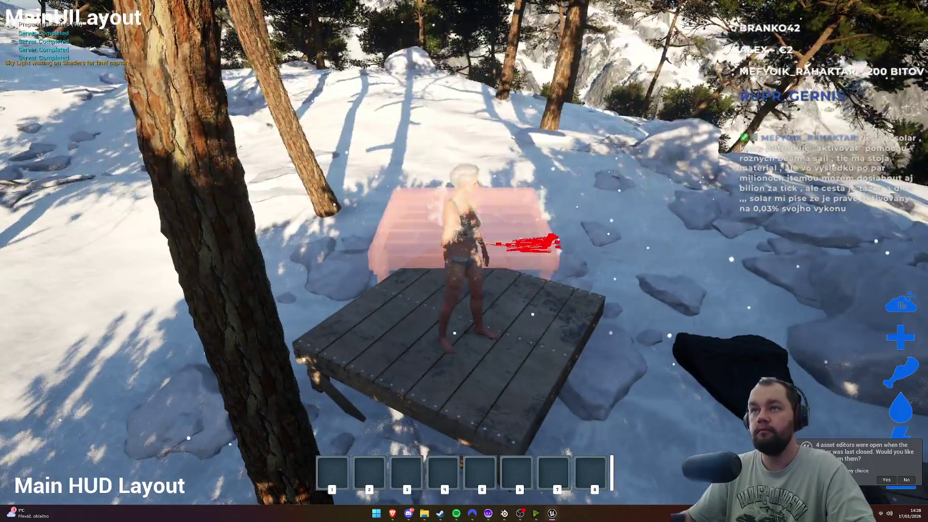
key("w")
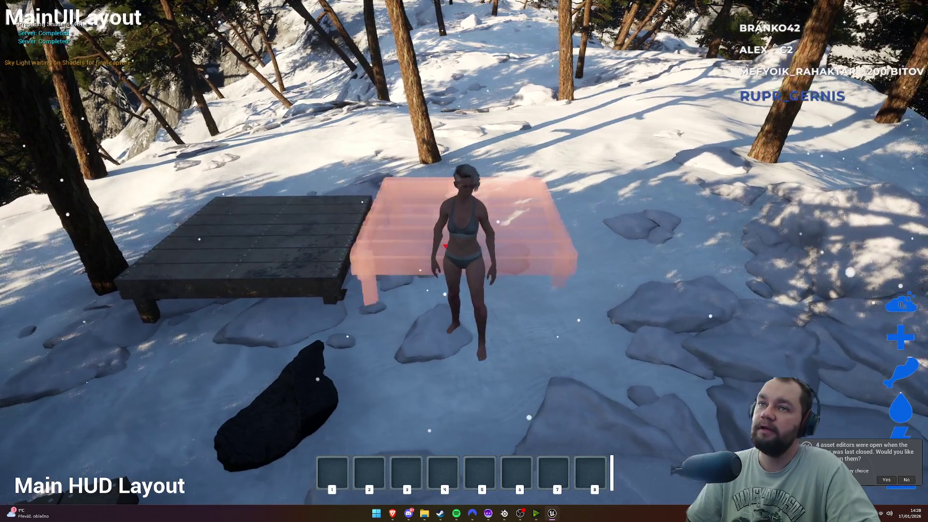
key("w")
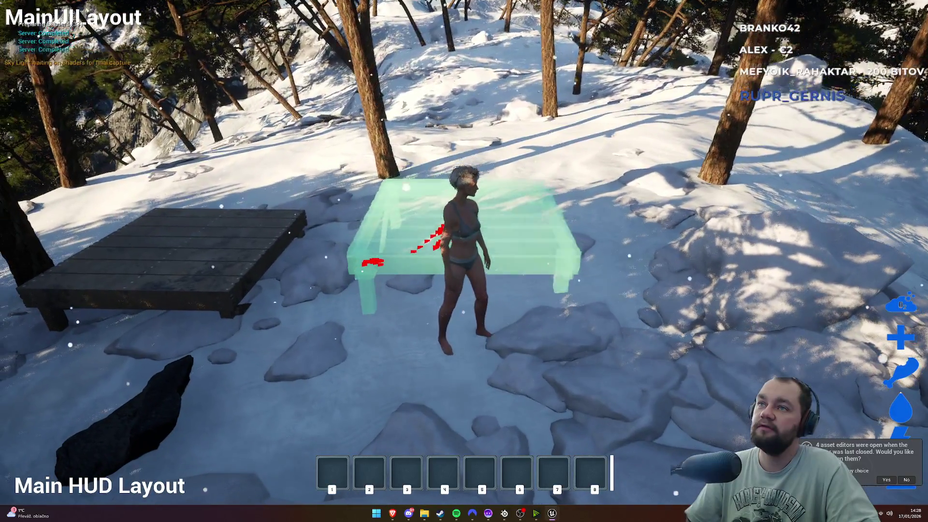
Step: Place a wooden platform at the preview spot and walk the character across it
left_click(464, 261)
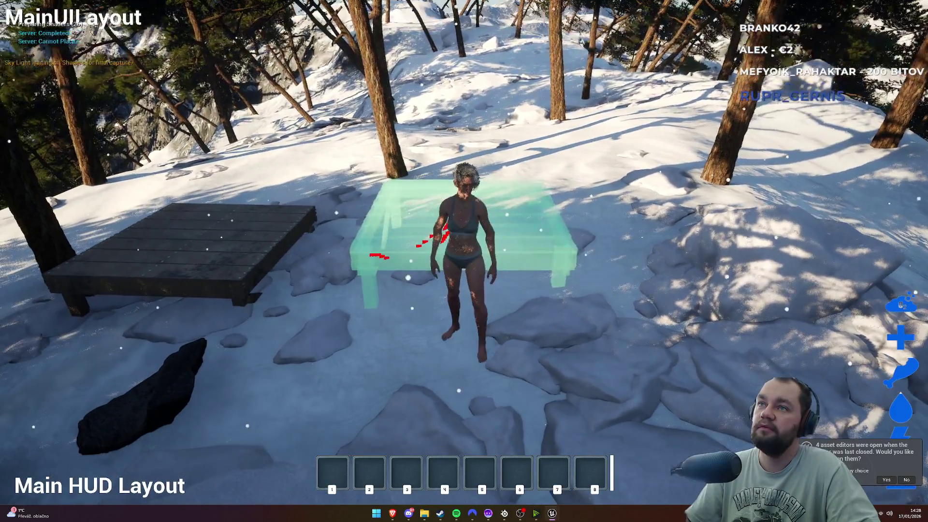
left_click(464, 261)
key("w")
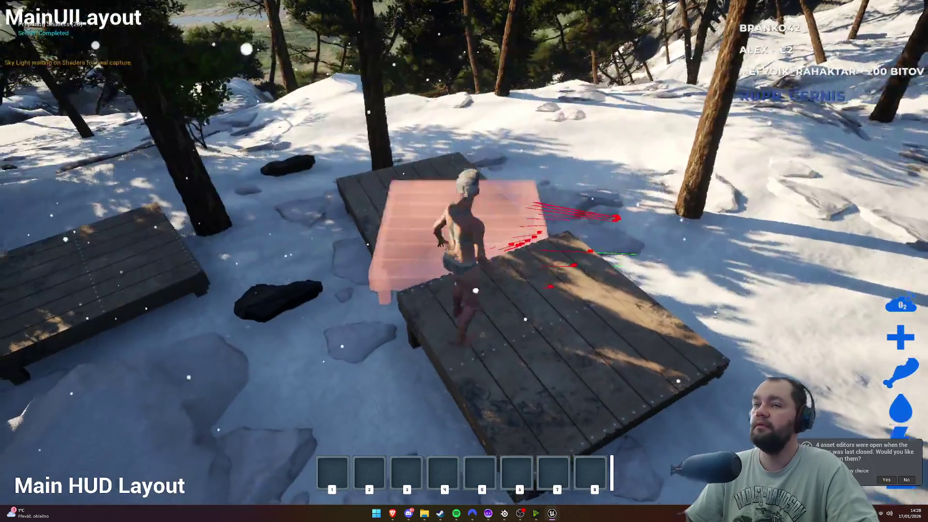
key("w")
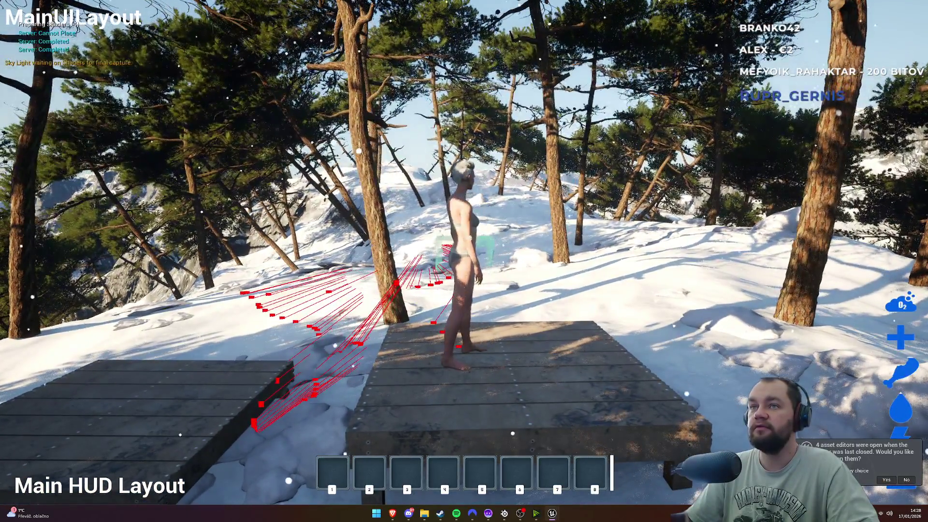
Step: Try placing another platform beside the first, then free the mouse and stop the play test
left_click(464, 261)
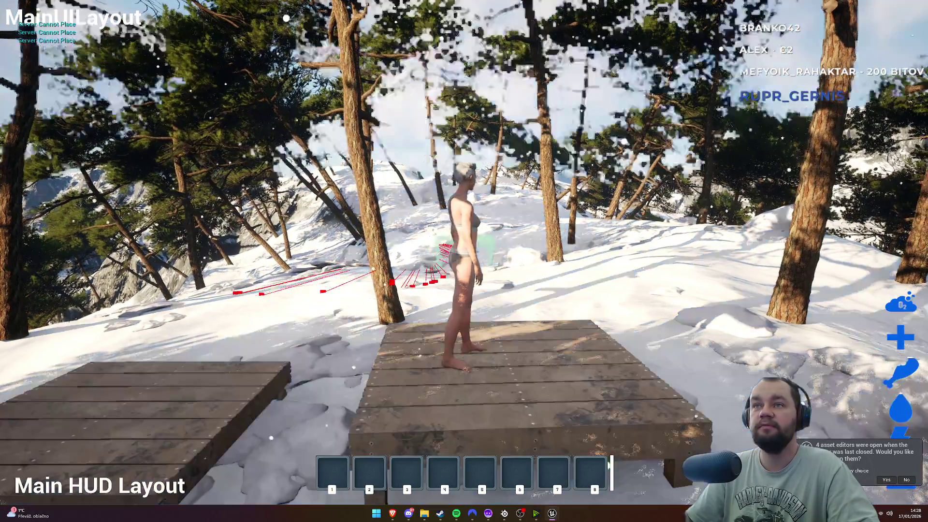
key("w")
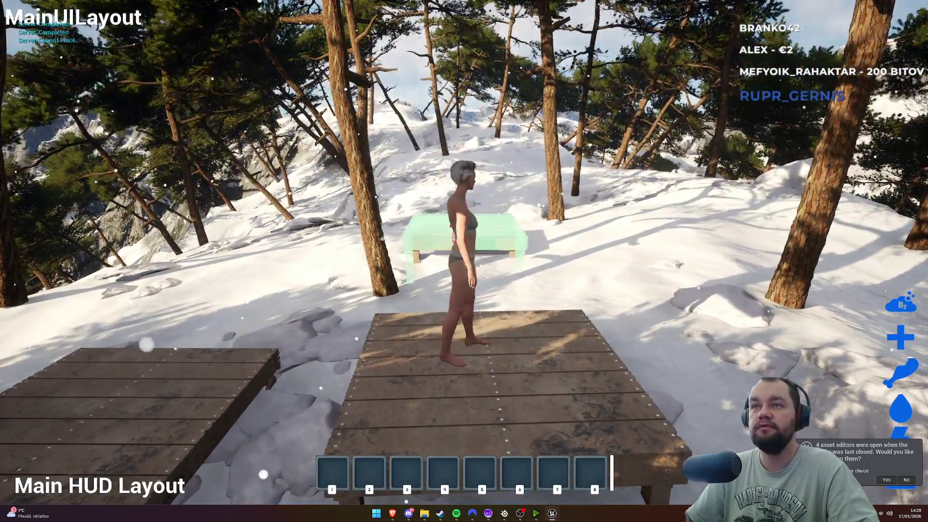
key("super")
key("super")
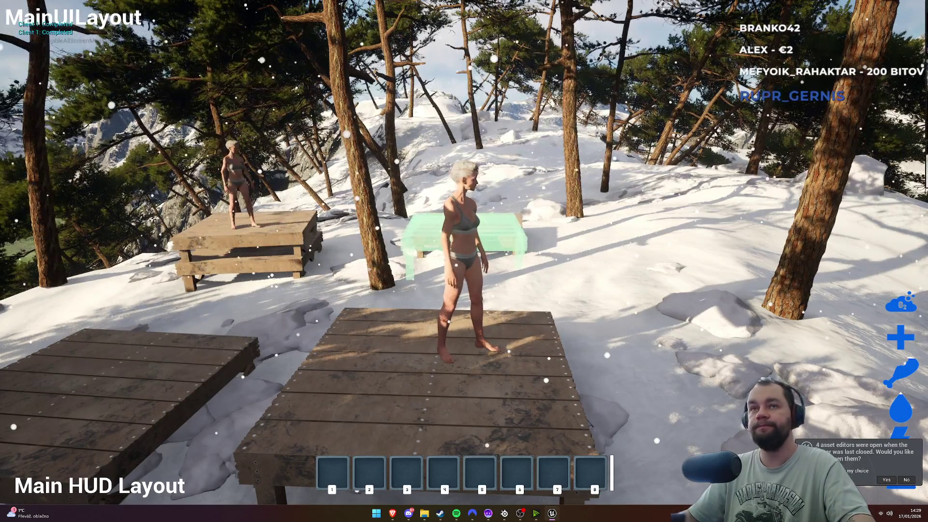
key("Escape")
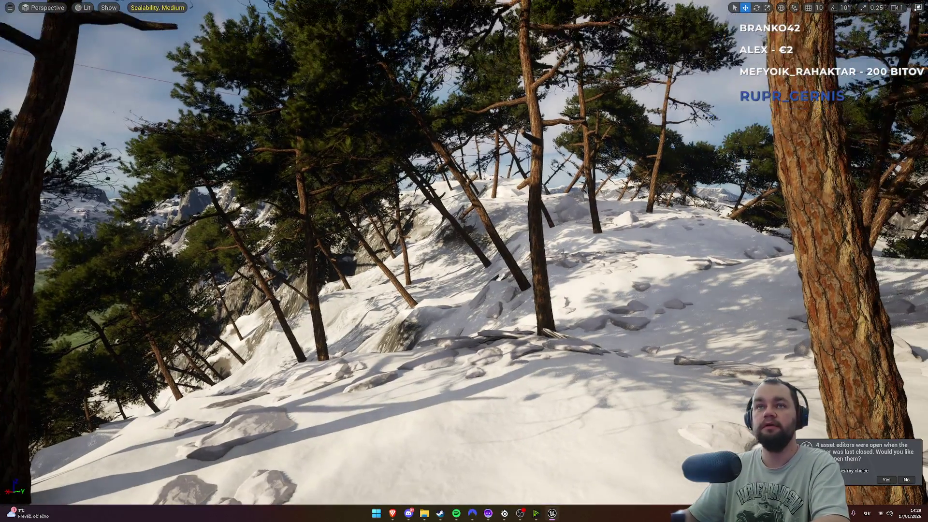
Step: Exit fullscreen and load the ThirdPersonMap level from File > Recent Levels
key("F11")
left_click(34, 5)
mouse_move(96, 58)
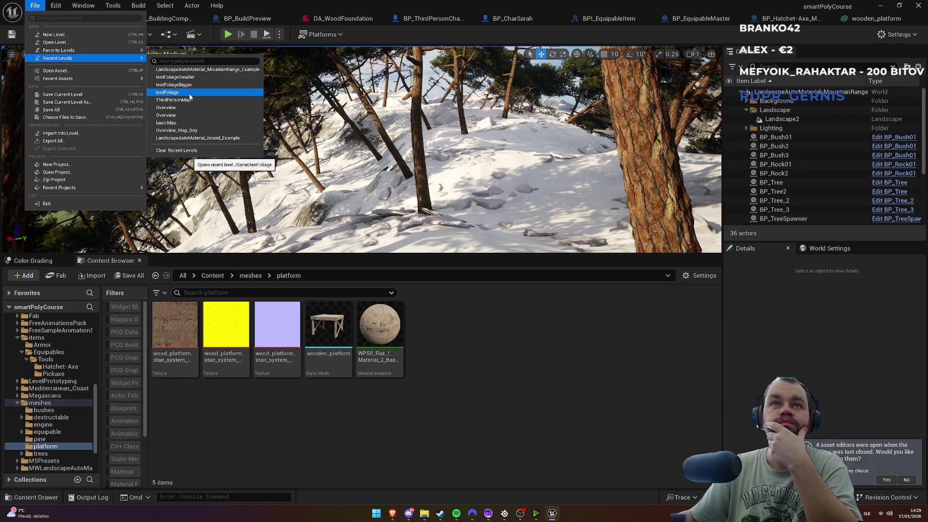
left_click(189, 100)
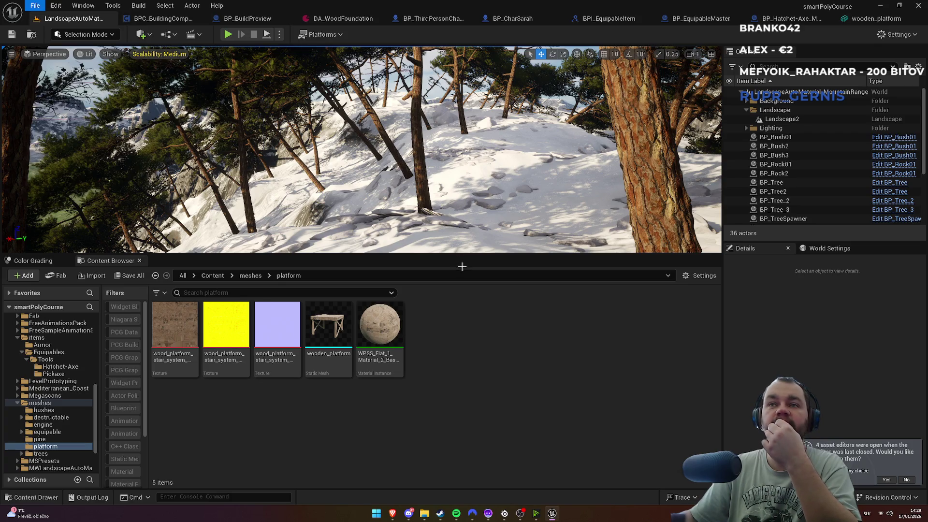
mouse_move(455, 169)
left_mouse_down()
mouse_move(416, 184)
mouse_move(455, 169)
left_mouse_up()
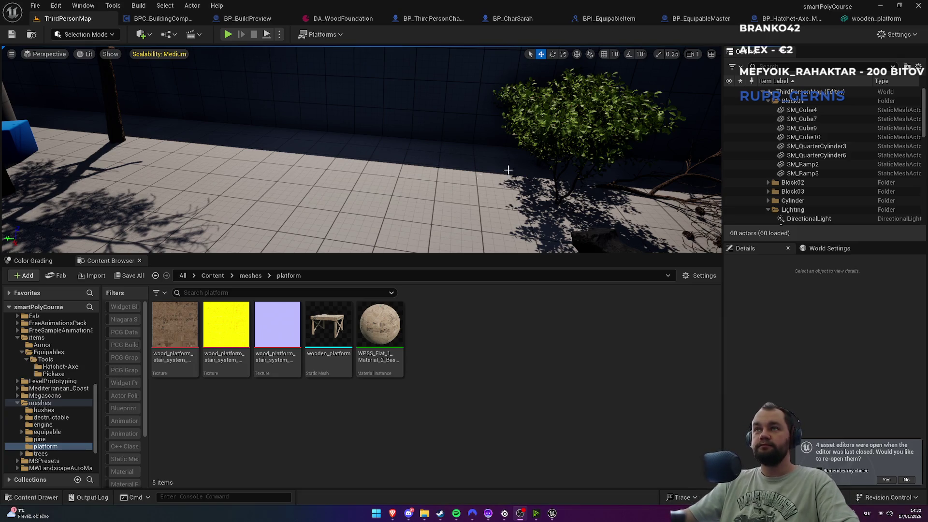
Step: Close all eight open asset editor tabs, from BPC_BuildingComp to BP_Hatchet-Axe_Master, and decline reopening them
left_click_drag(515, 136, 563, 136)
middle_click(167, 18)
middle_click(167, 19)
middle_click(166, 19)
middle_click(166, 18)
middle_click(166, 18)
middle_click(165, 18)
middle_click(166, 19)
middle_click(166, 18)
middle_click(165, 18)
mouse_move(306, 140)
left_mouse_down()
mouse_move(242, 193)
mouse_move(165, 428)
mouse_move(159, 418)
mouse_move(170, 417)
left_mouse_up()
left_click(904, 480)
Step: Delete the wooden platform on the raised block and show the top-level Content folder
left_click_drag(327, 114, 241, 174)
mouse_move(390, 113)
left_mouse_down()
mouse_move(382, 92)
mouse_move(390, 113)
left_mouse_up()
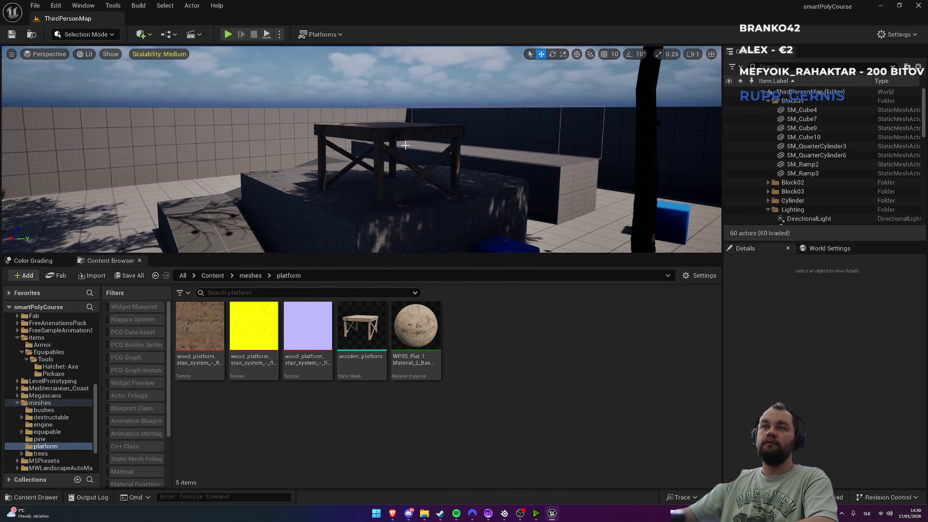
left_click(387, 129)
key("Delete")
left_click_drag(480, 174, 435, 174)
left_click_drag(303, 245, 303, 246)
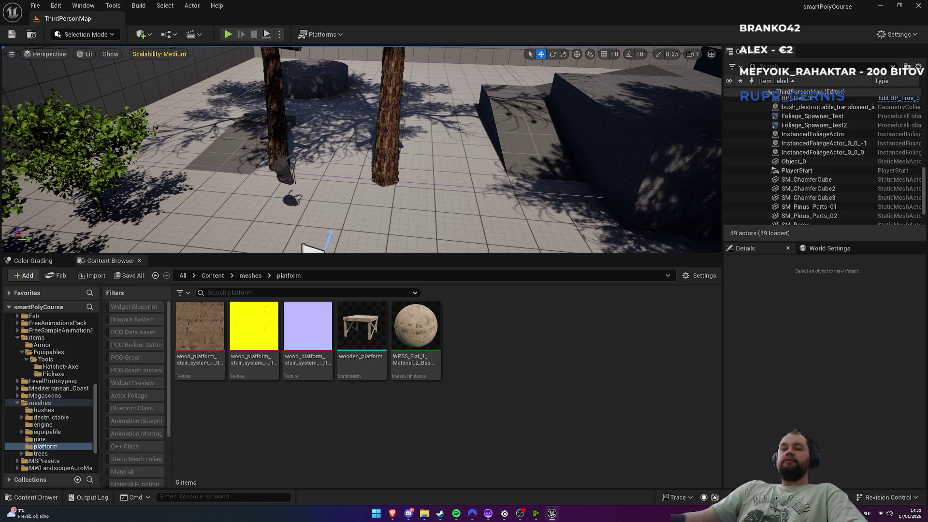
left_click(208, 277)
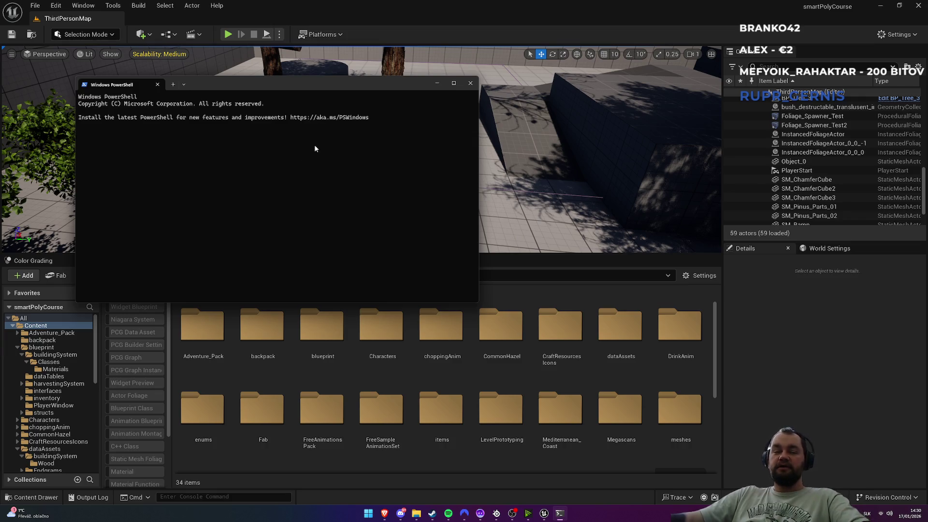
Step: Run git status, stage everything, commit with message "fixed building platforms", and close PowerShell
type("git status")
key("Return")
type("git add .")
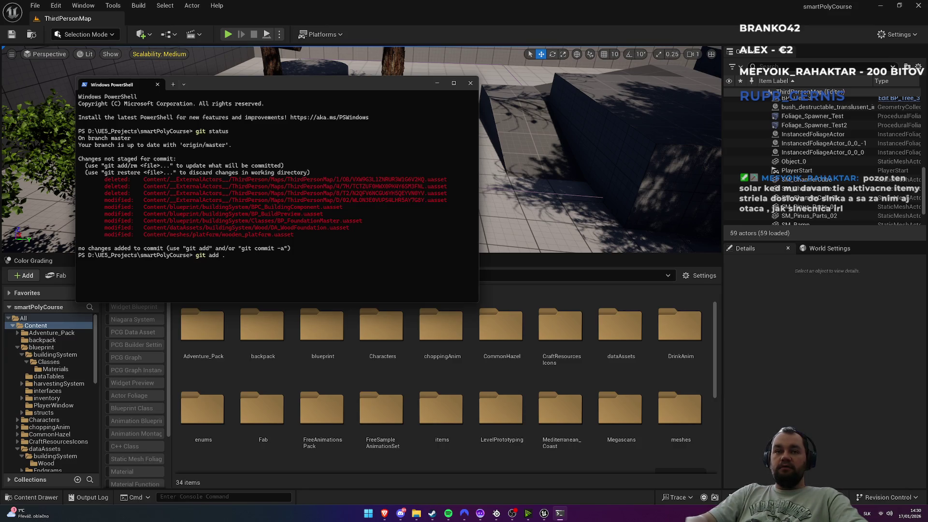
type(" PS D:\\UE5_Projects\\smartPolyCourse> git ")
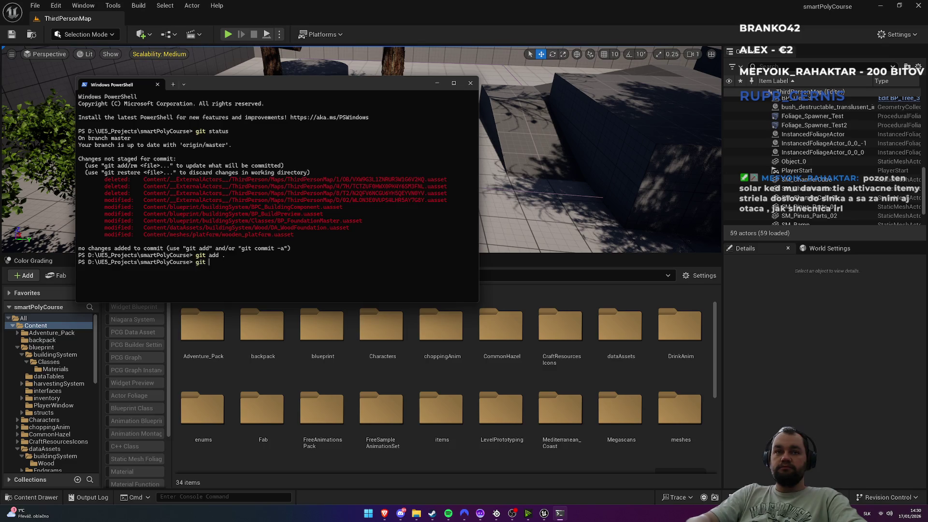
type("commit -m \"f")
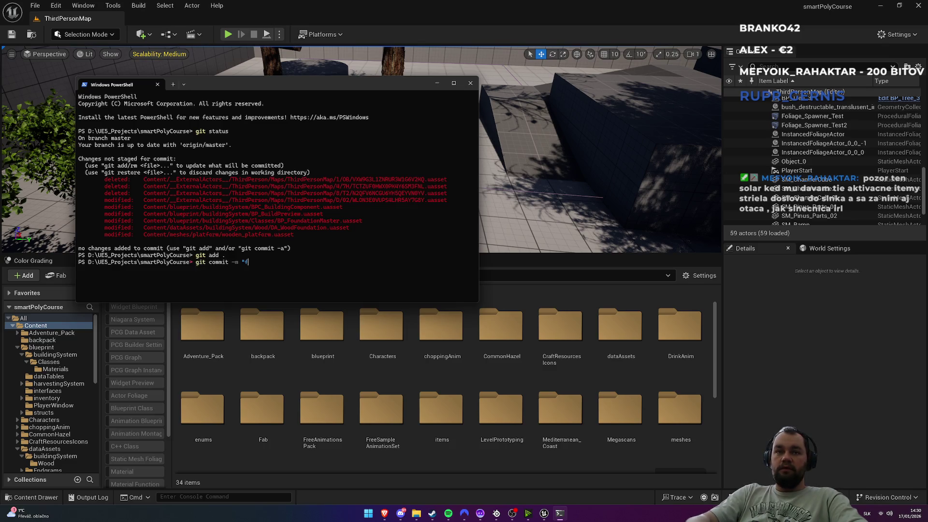
type("ixed bu")
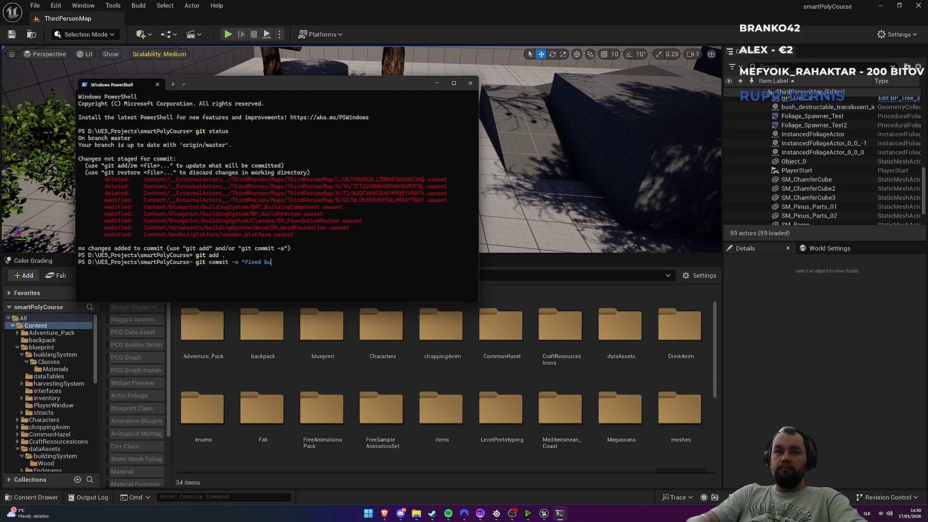
type("ilding platforms\"")
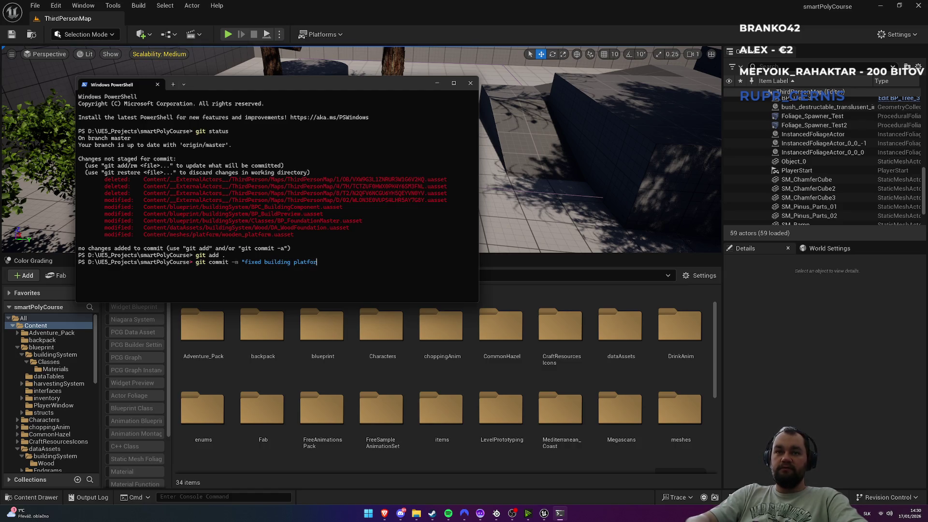
key("Return")
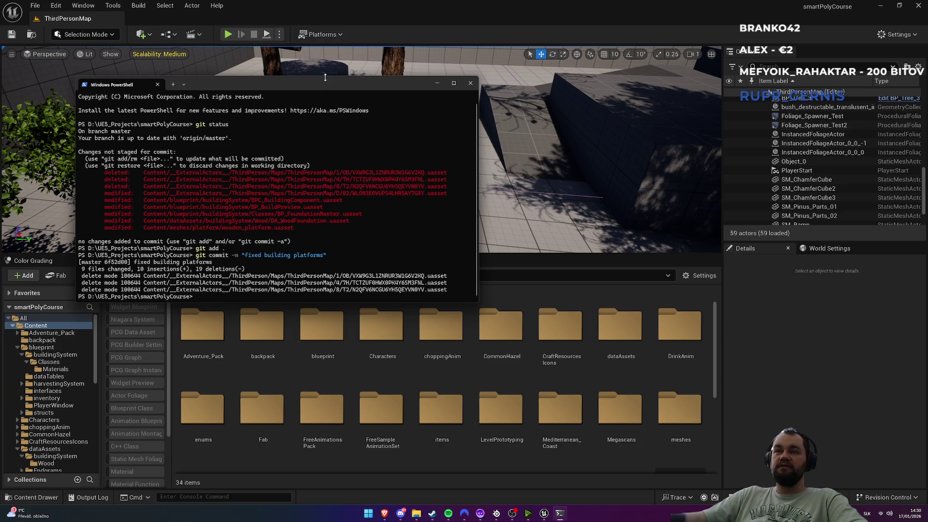
key("alt+F4")
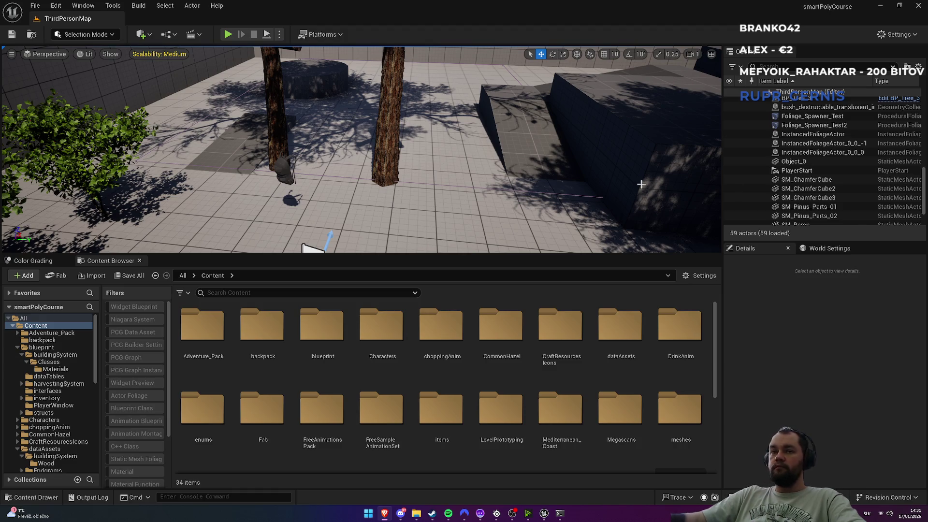
left_click_drag(339, 220, 309, 200)
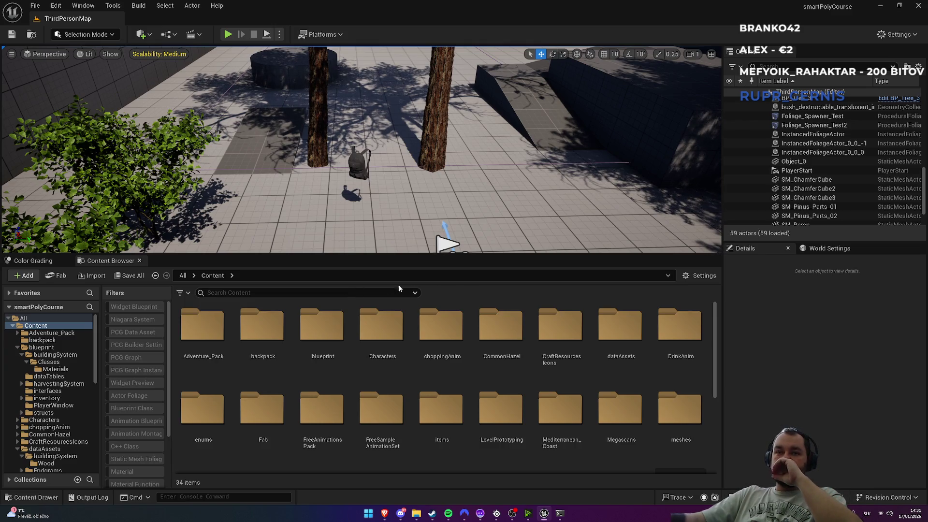
scroll(382, 372, "down", 2)
scroll(383, 372, "down", 2)
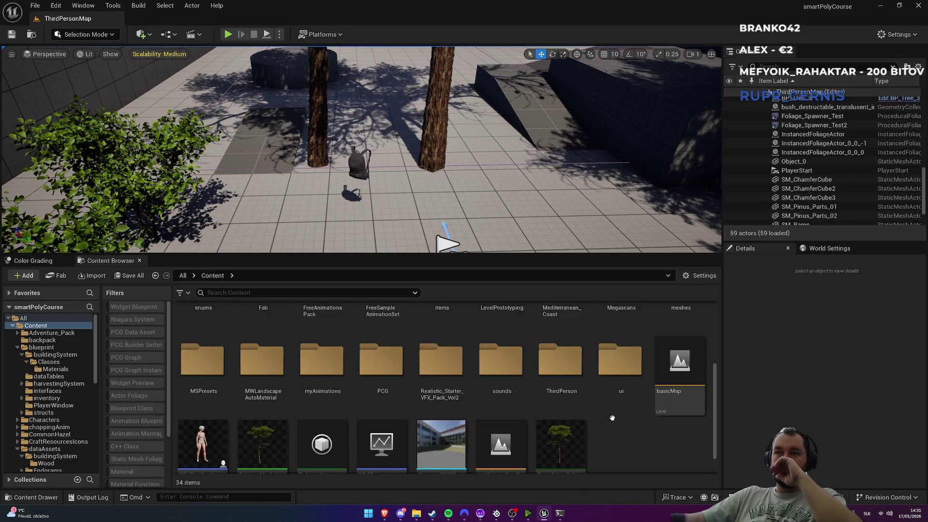
scroll(613, 419, "up", 4)
scroll(474, 159, "up", 2)
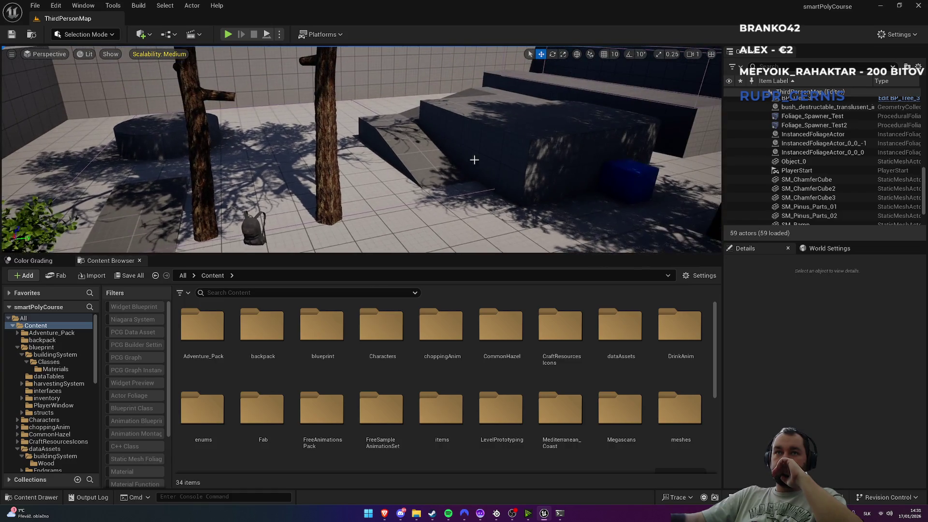
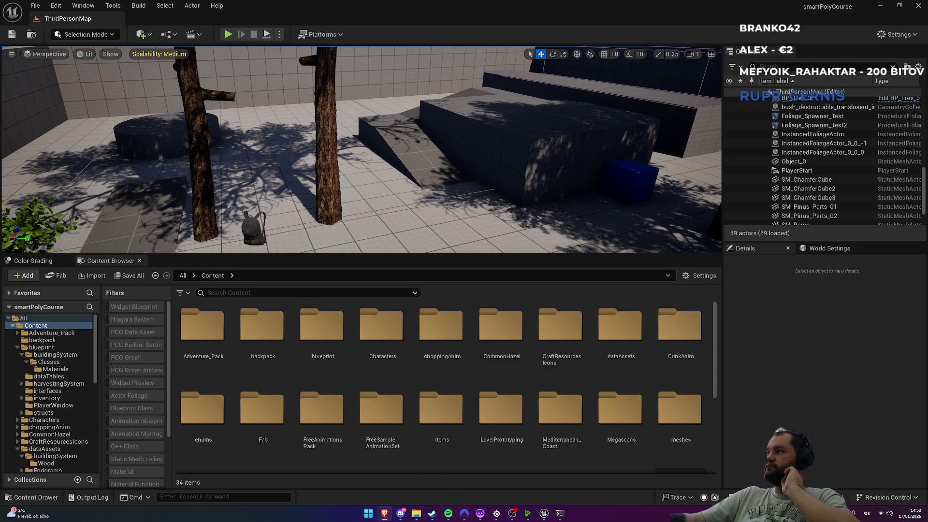
Step: Open the wooden_platform mesh from meshes/Platform, show its Socket Manager and create a socket
double_click(677, 411)
double_click(472, 329)
left_click(362, 334)
double_click(361, 334)
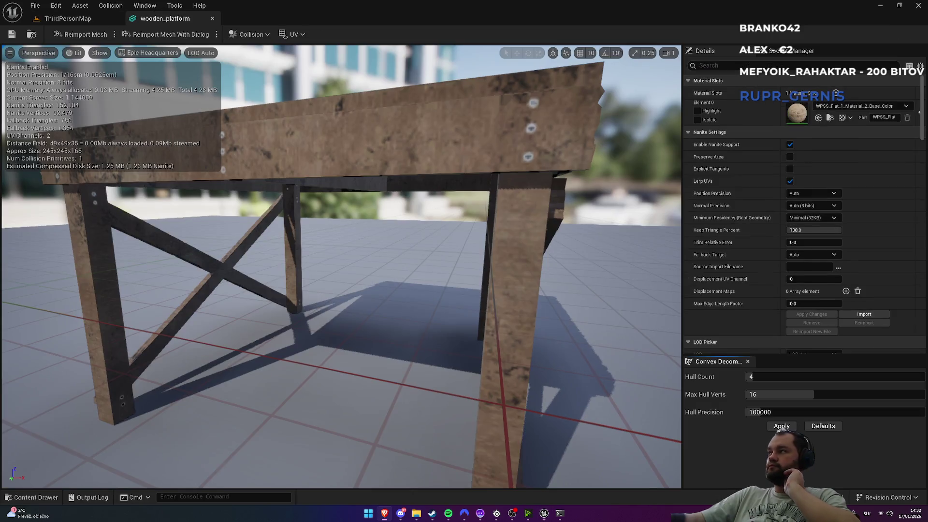
left_click(792, 51)
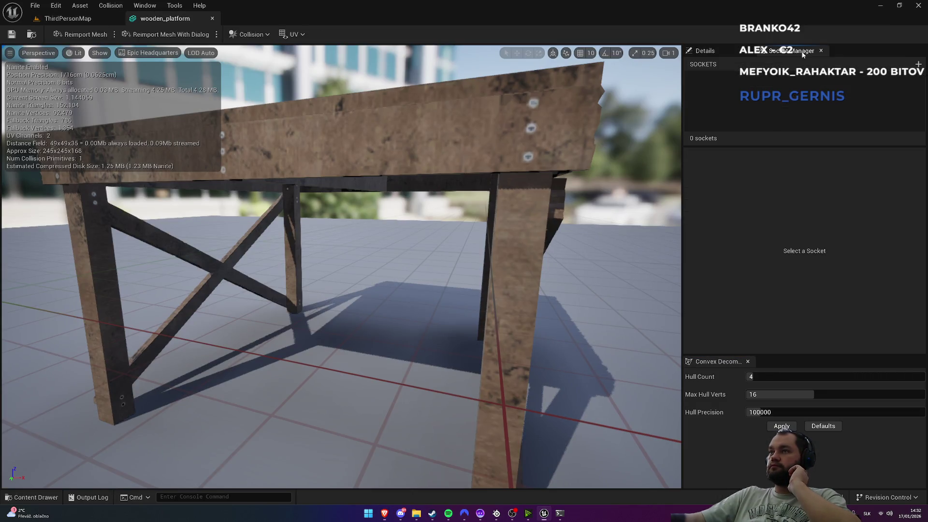
left_click(918, 65)
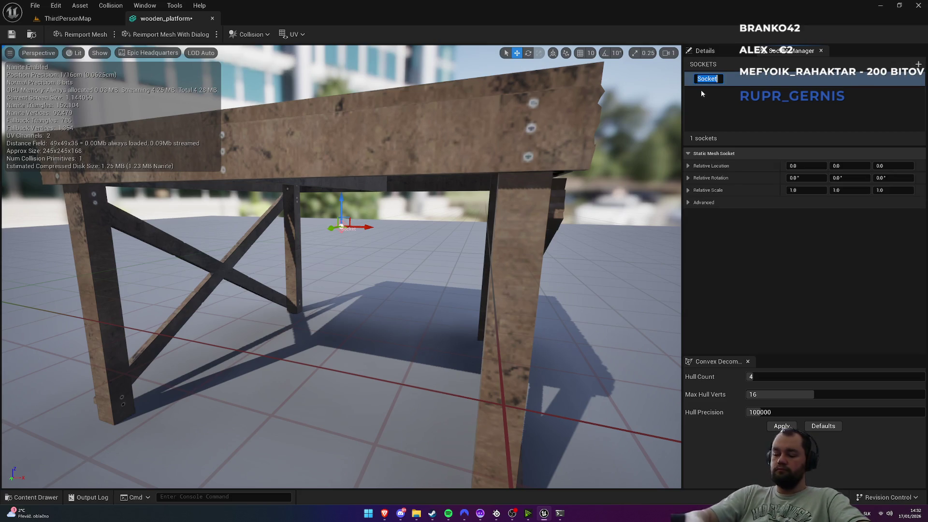
Step: Name the new socket Foundation.1
type("Foundta")
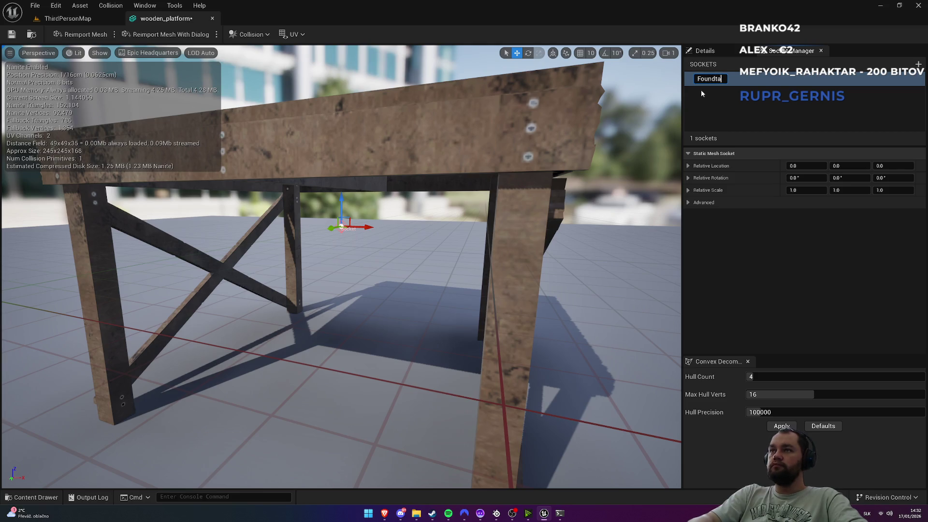
key("BackSpace")
type("ation.1")
key("Return")
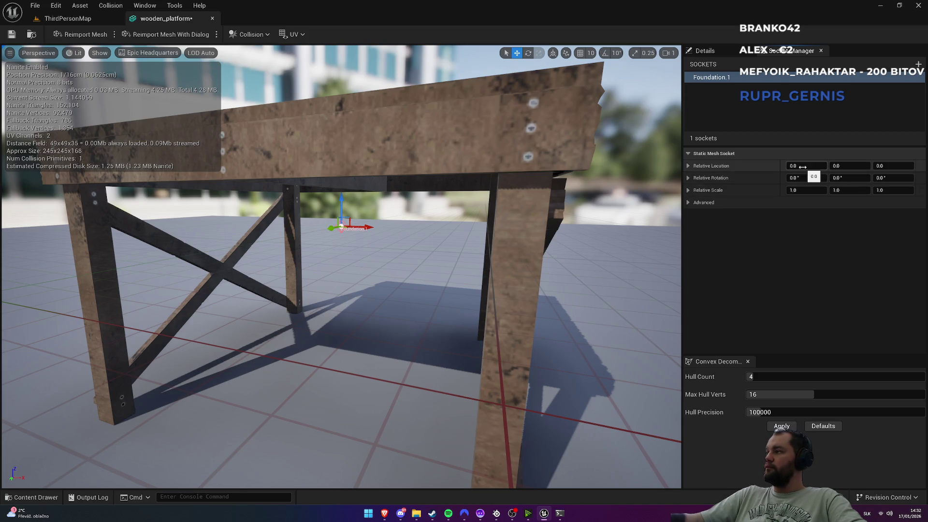
Step: Set Foundation.1's relative location X to -300 and expand its advanced settings
left_click(803, 167)
type("-")
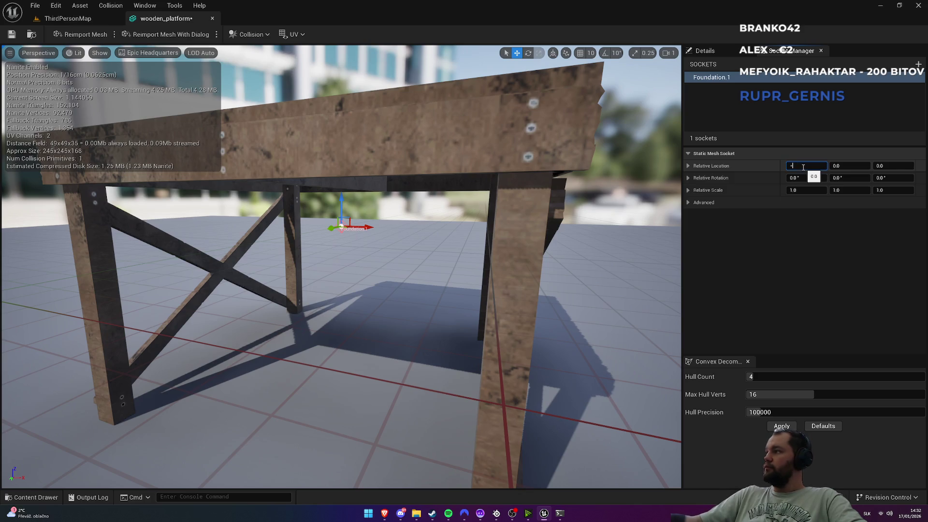
type("300")
key("Return")
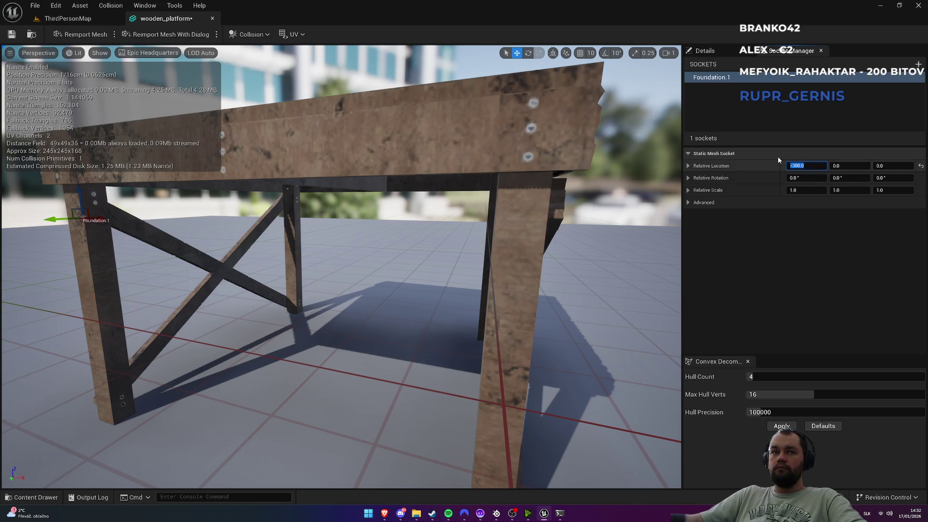
mouse_move(339, 265)
left_mouse_down()
mouse_move(304, 285)
mouse_move(302, 309)
mouse_move(295, 300)
mouse_move(338, 271)
mouse_move(379, 209)
left_mouse_up()
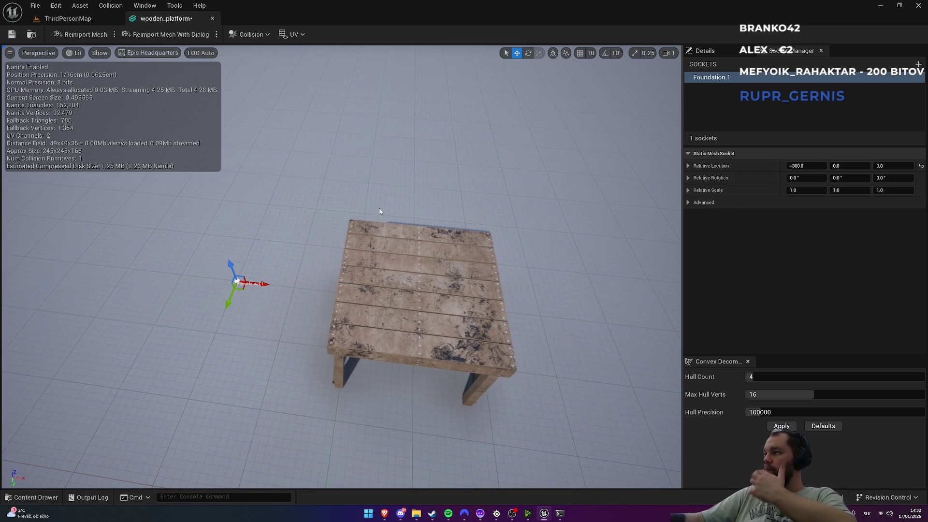
left_click(691, 203)
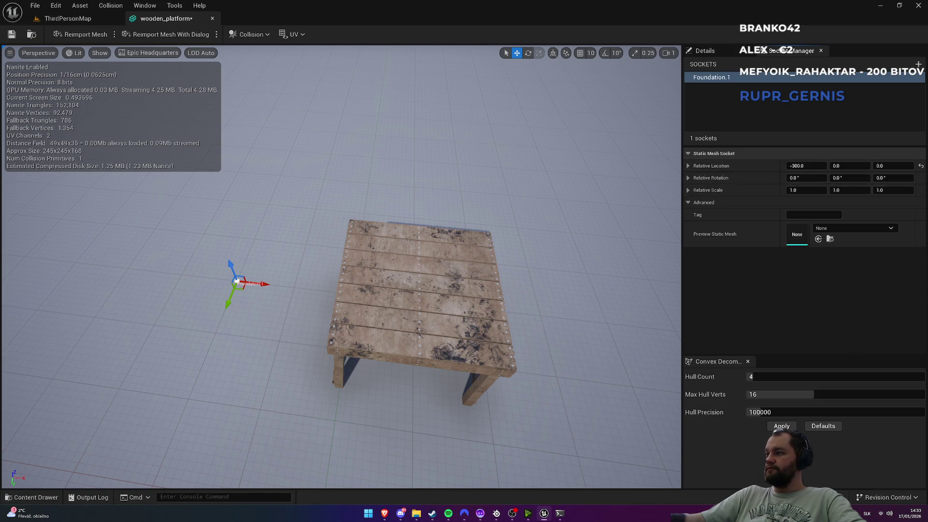
Step: Set Foundation.1's preview static mesh to wooden_platform and slide it toward the original
left_click(854, 229)
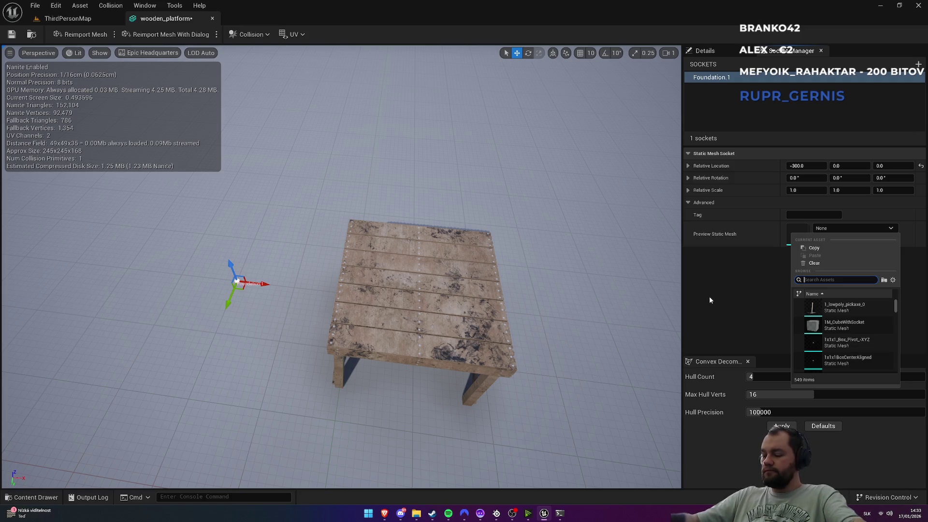
type("found")
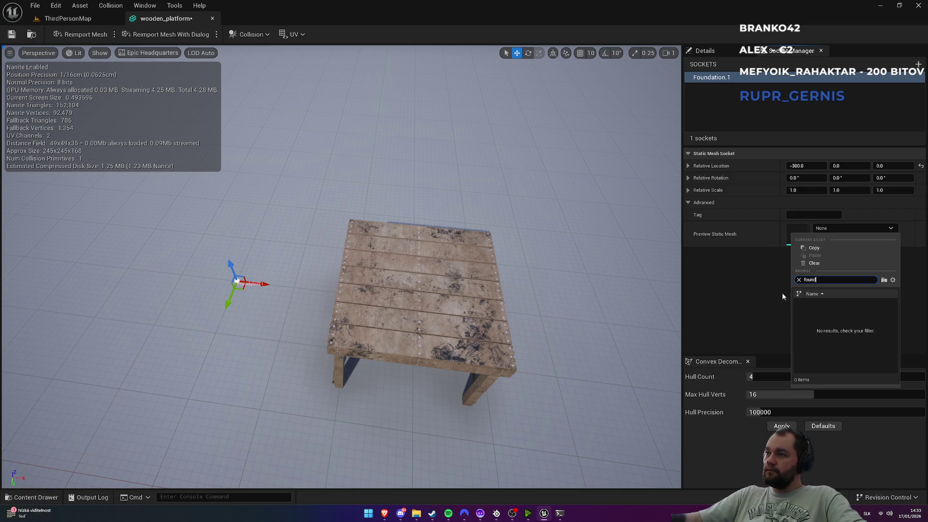
left_click(821, 228)
left_click(838, 228)
type("p")
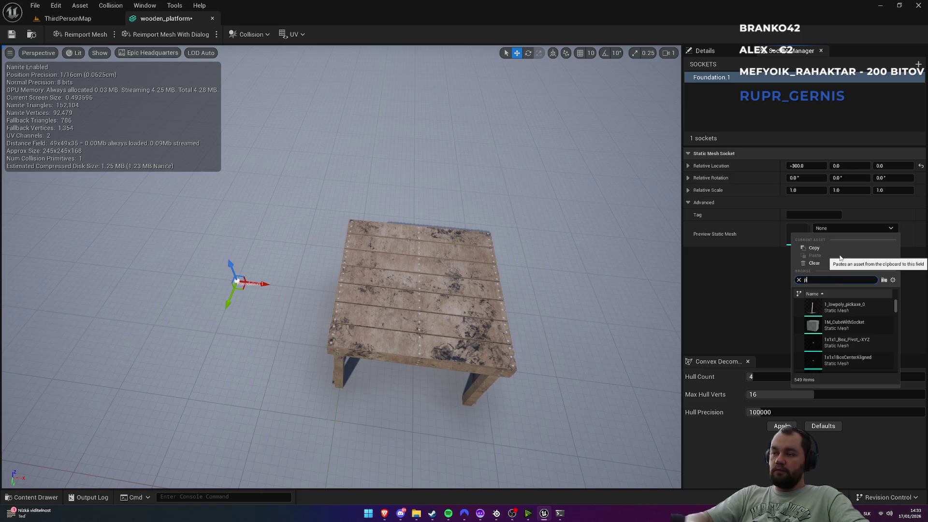
type("latfg")
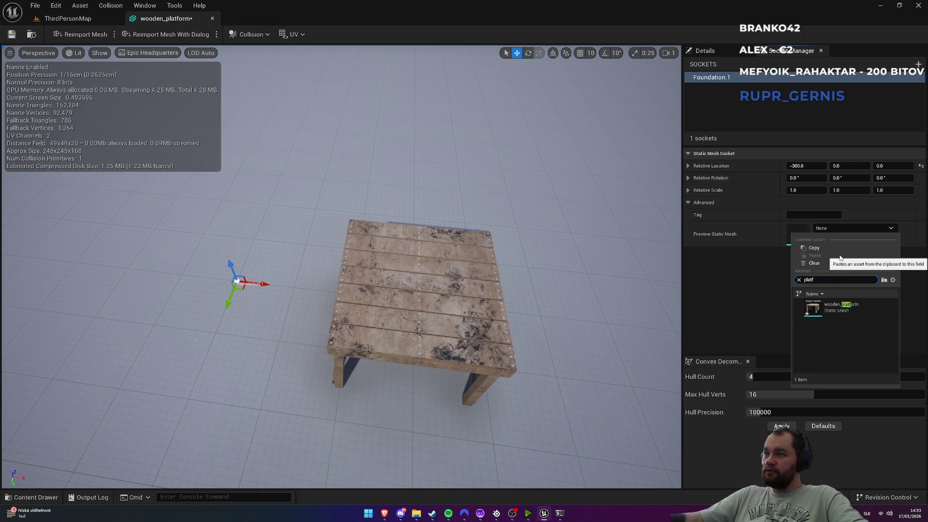
left_click(832, 308)
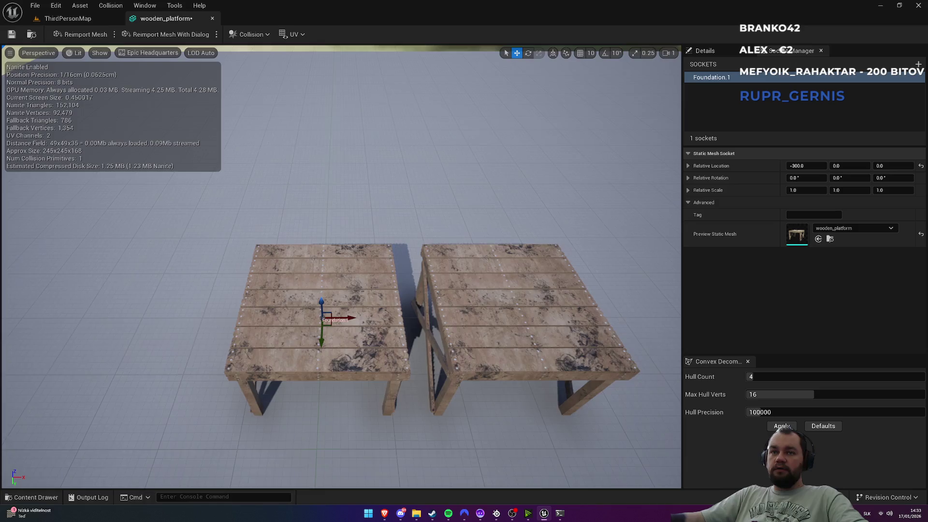
left_click_drag(806, 166, 816, 166)
Step: Step Foundation.1's X location from -254 through -250, -248 and -246 to -245
left_click(815, 167)
type("-")
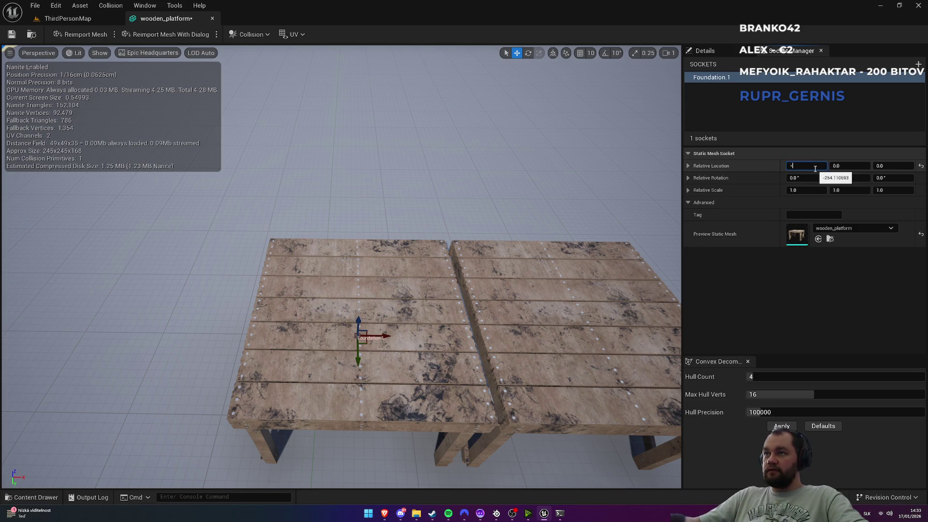
type("254")
key("Return")
type("-250")
key("Return")
scroll(340, 266, "up", 5)
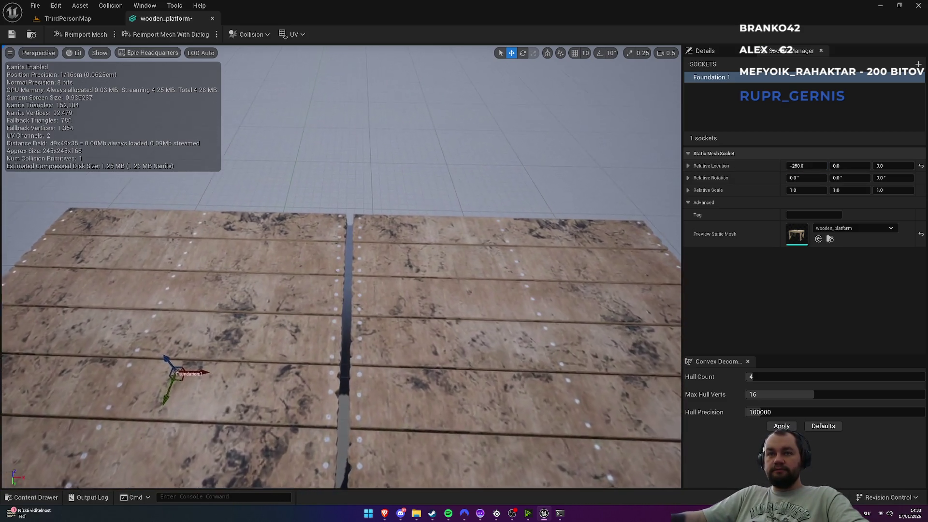
scroll(340, 266, "up", 3)
left_click(805, 164)
type("-")
type("8")
key("Return")
type("-")
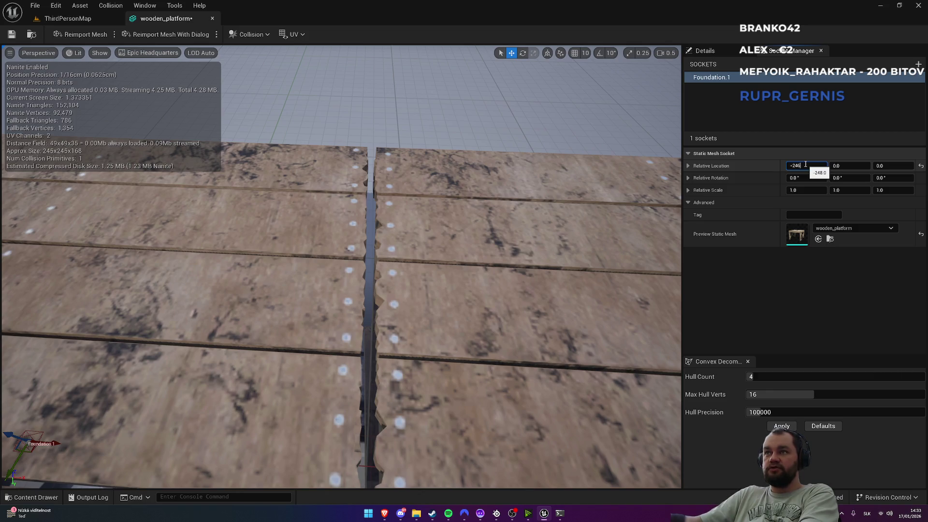
key("Return")
type("-245")
key("Return")
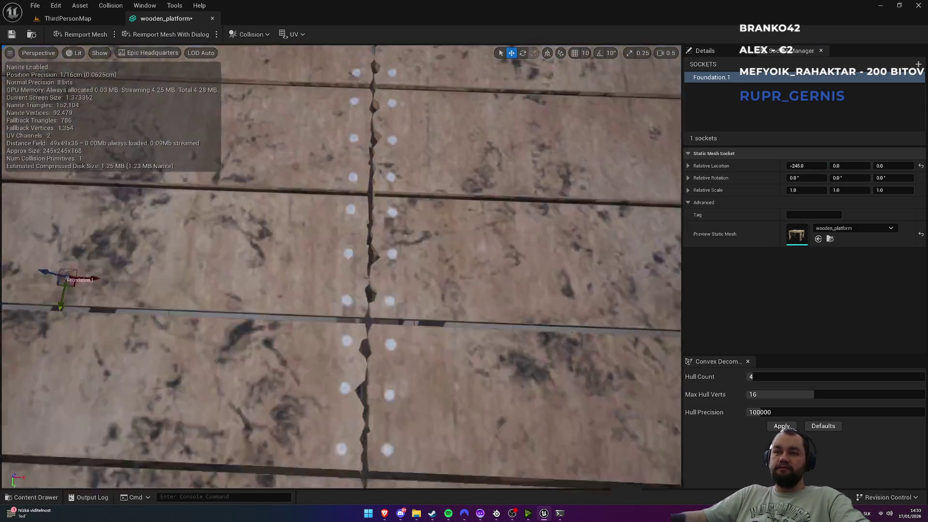
Step: Inspect the seam between the joined platforms and create a second socket
scroll(341, 266, "down", 5)
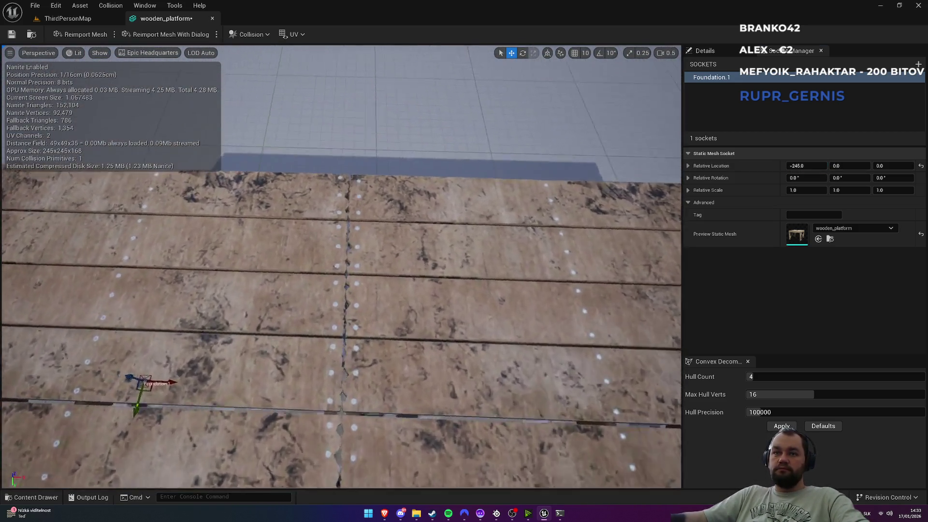
scroll(341, 266, "up", 5)
scroll(341, 266, "down", 5)
scroll(341, 266, "up", 6)
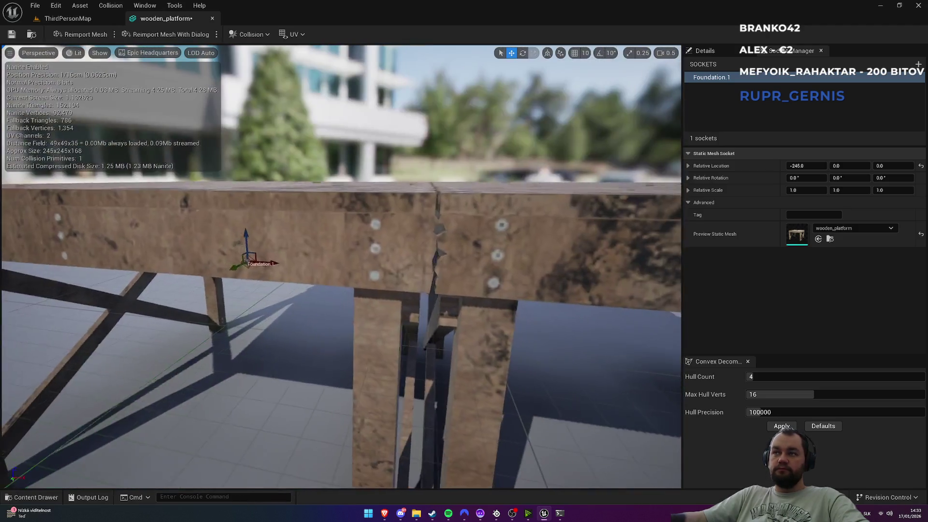
scroll(426, 300, "down", 4)
scroll(426, 299, "up", 3)
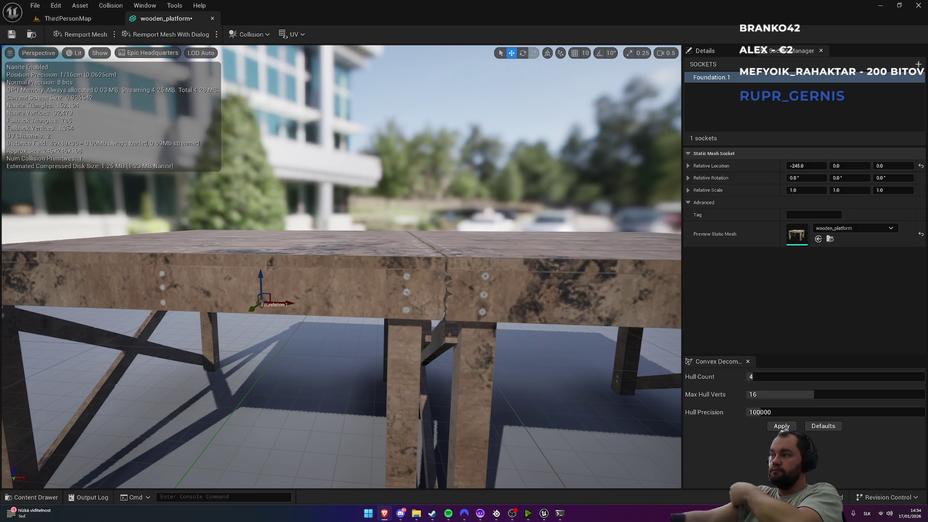
mouse_move(624, 297)
left_mouse_down()
mouse_move(624, 319)
mouse_move(624, 270)
left_mouse_up()
mouse_move(488, 294)
left_mouse_down()
mouse_move(489, 314)
mouse_move(488, 280)
mouse_move(488, 294)
left_mouse_up()
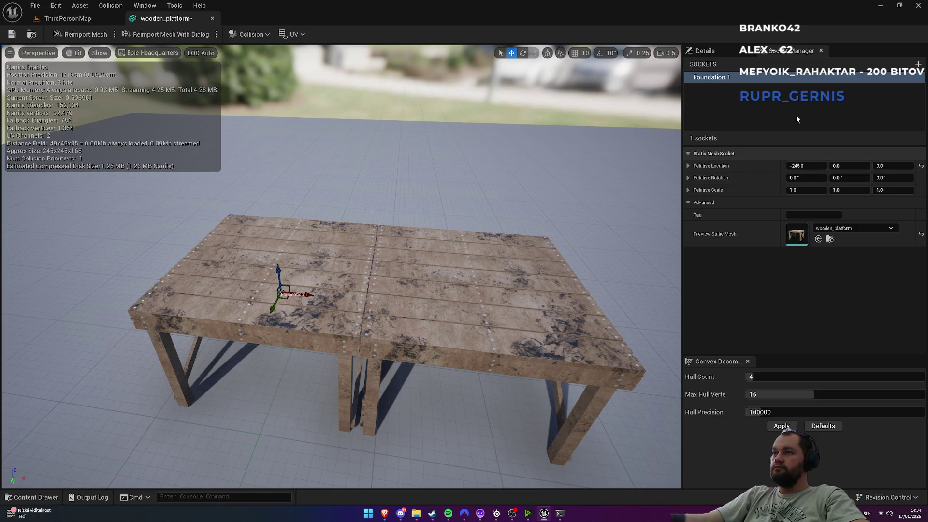
left_click(918, 64)
Step: Name the new socket Foundation.2 and set its X location to 245
type("Founda")
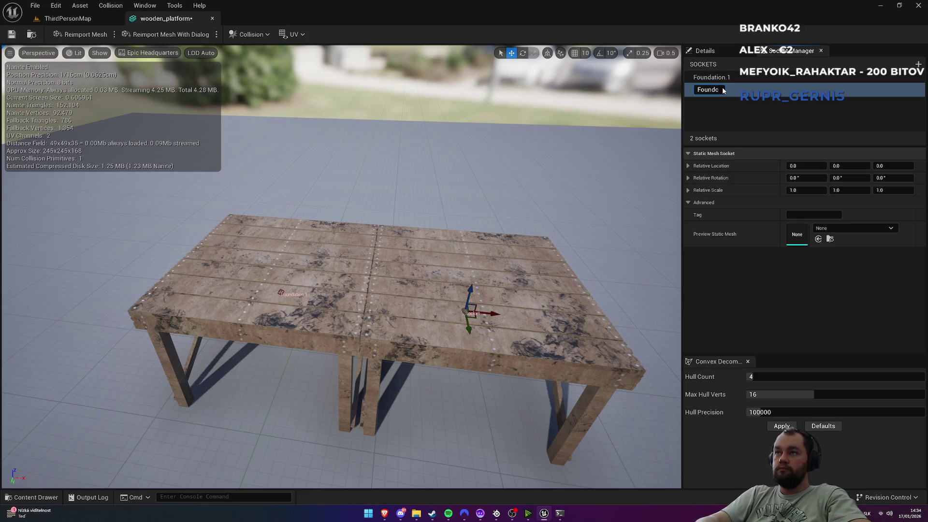
type("tion.2")
key("Return")
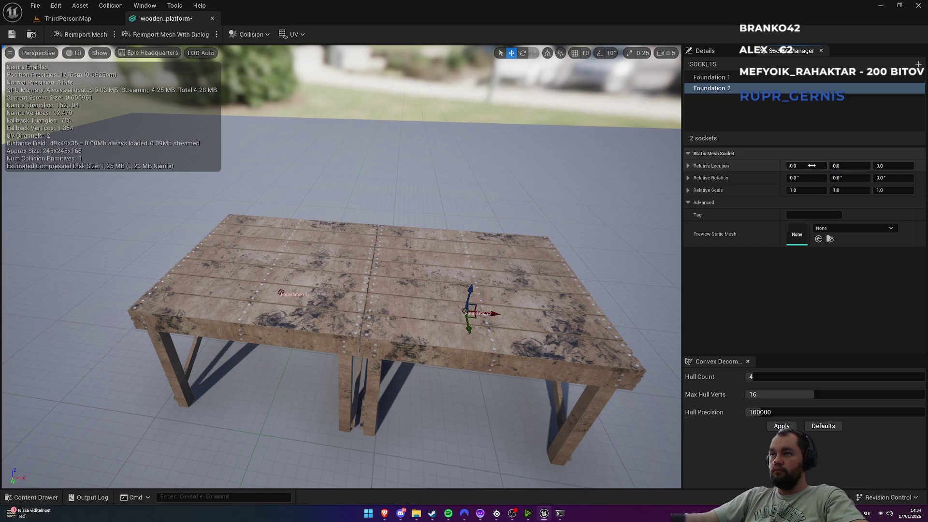
left_click(812, 166)
type("245")
key("Return")
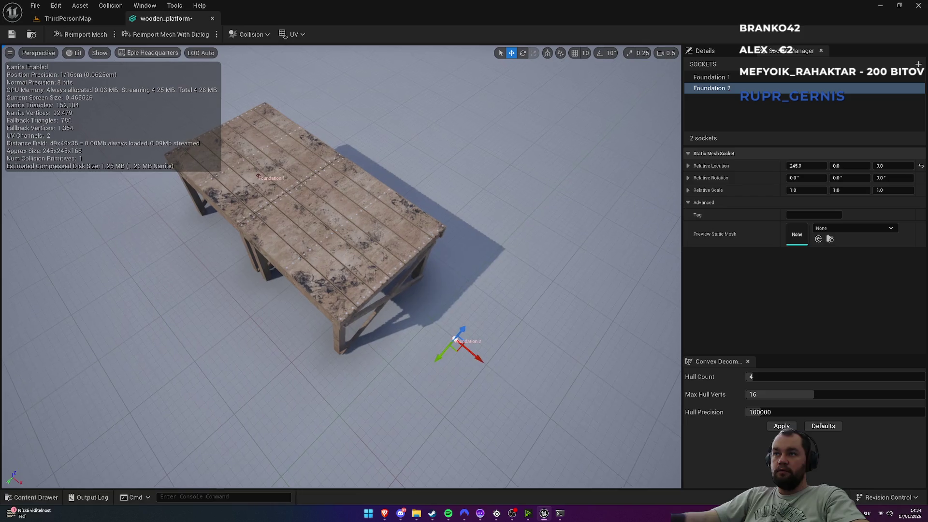
Step: Duplicate Foundation.2 and name the copy Foundation.3
left_click(741, 90)
key("ctrl+d")
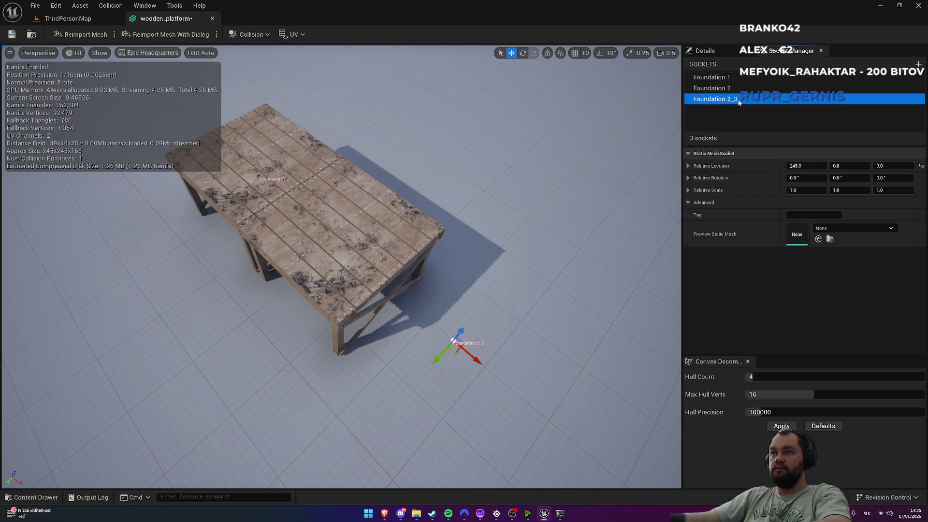
left_click(742, 102)
left_click(743, 102)
key("Return")
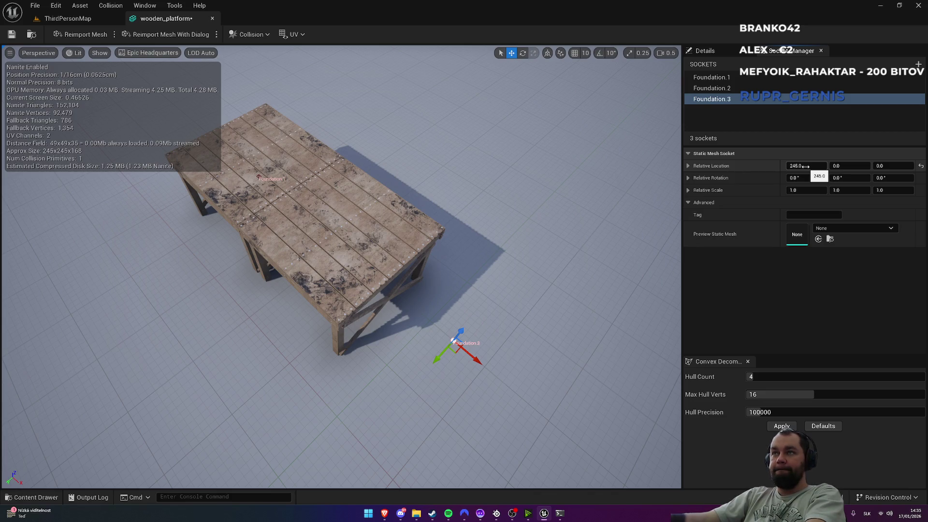
left_click(805, 166)
Step: Move Foundation.3 to X 0, Y 245
type("0")
key("Return")
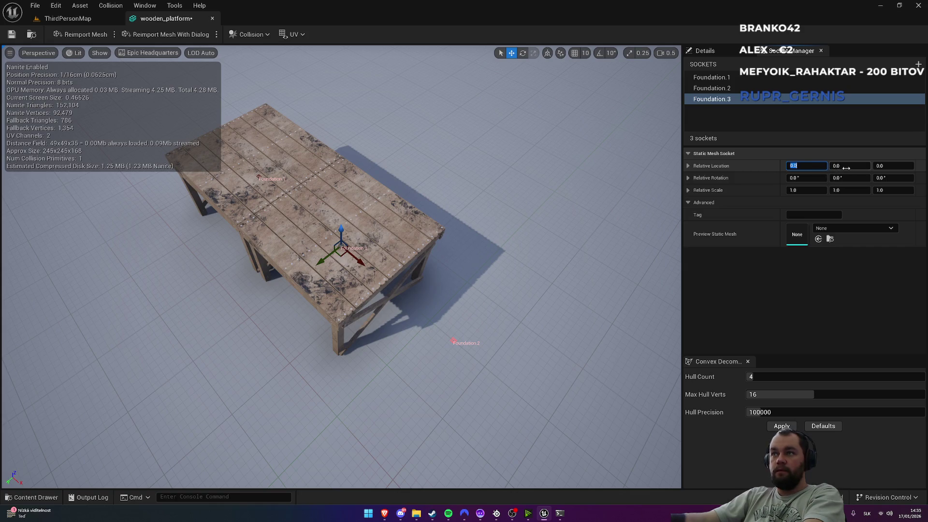
left_click(846, 166)
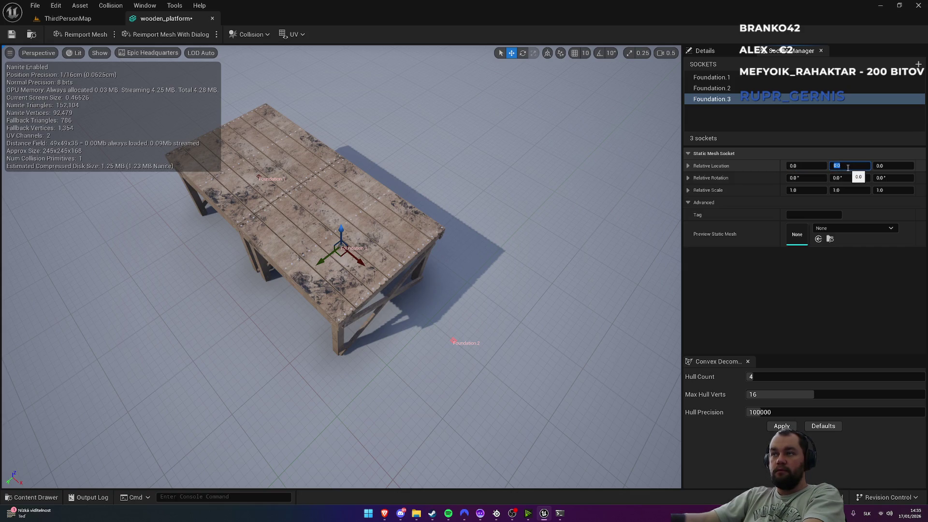
type("245")
key("Return")
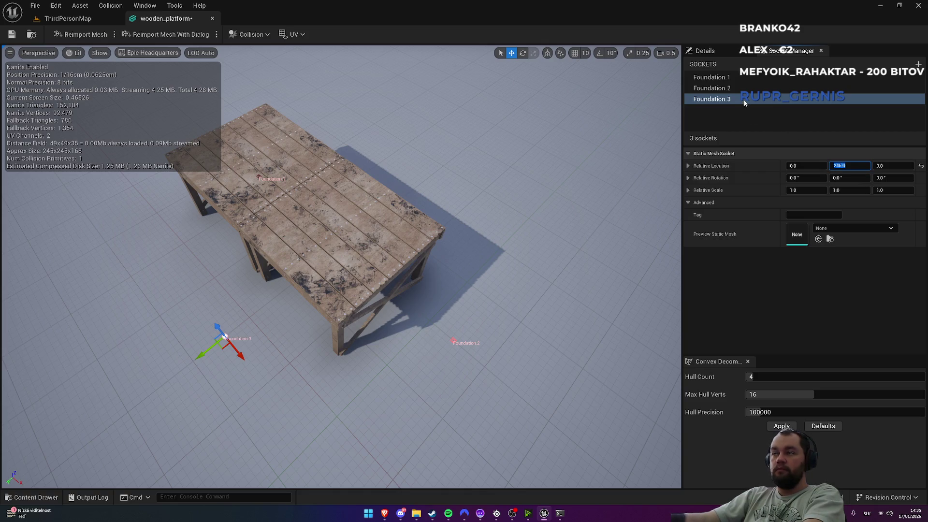
Step: Duplicate Foundation.3 and rename the copy Foundation.4
left_click(735, 103)
key("ctrl+d")
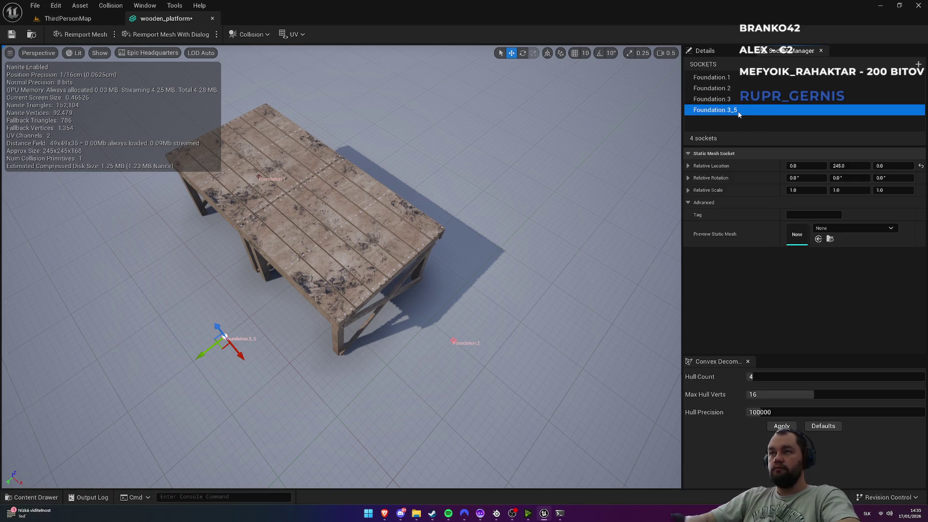
key("F2")
key("BackSpace")
key("BackSpace")
key("BackSpace")
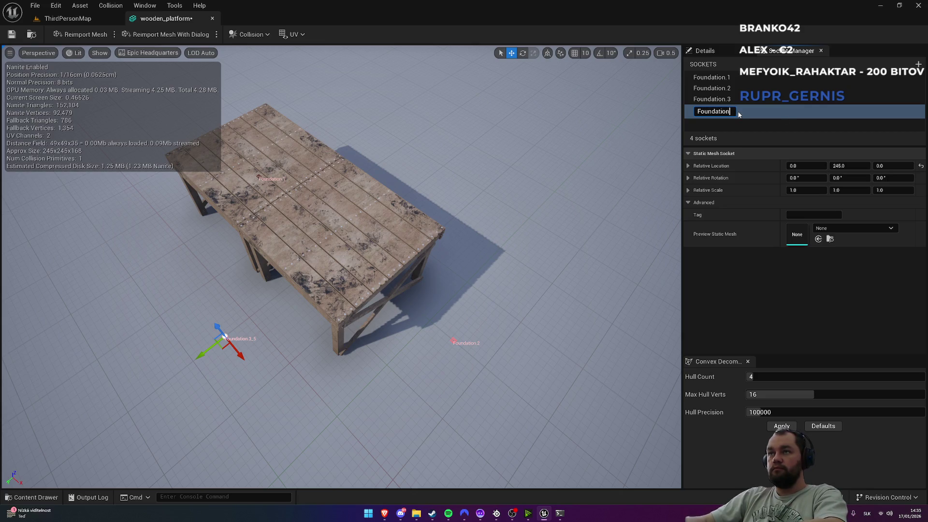
type(".4")
key("Return")
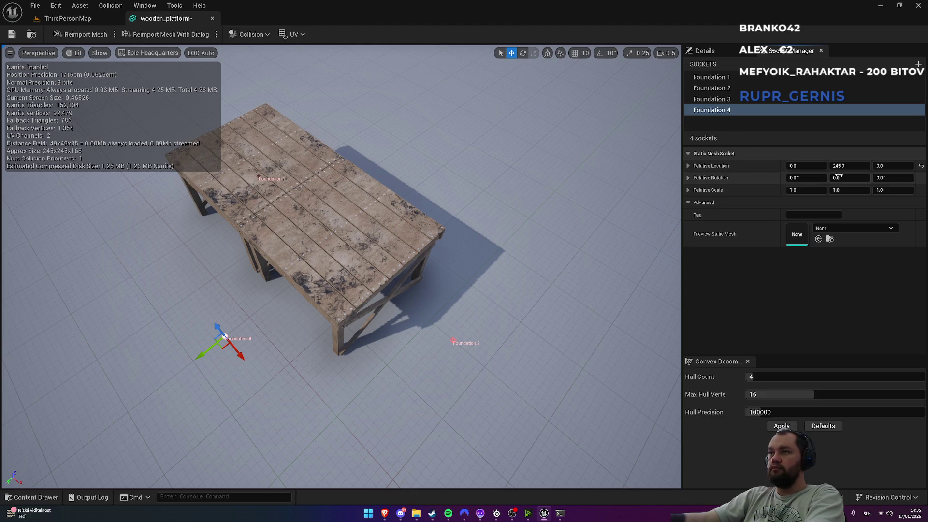
Step: Set Foundation.4's Y location to -245, check the table, and select Foundation.1
left_click(857, 167)
key("Home")
type("-")
key("Return")
mouse_move(464, 221)
left_mouse_down()
mouse_move(452, 222)
mouse_move(430, 188)
mouse_move(451, 235)
left_mouse_up()
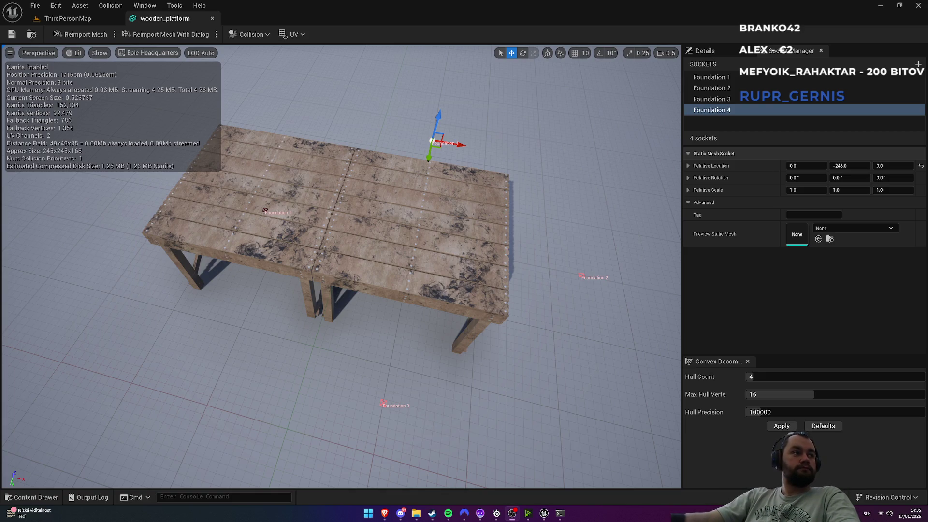
left_click_drag(278, 239, 367, 234)
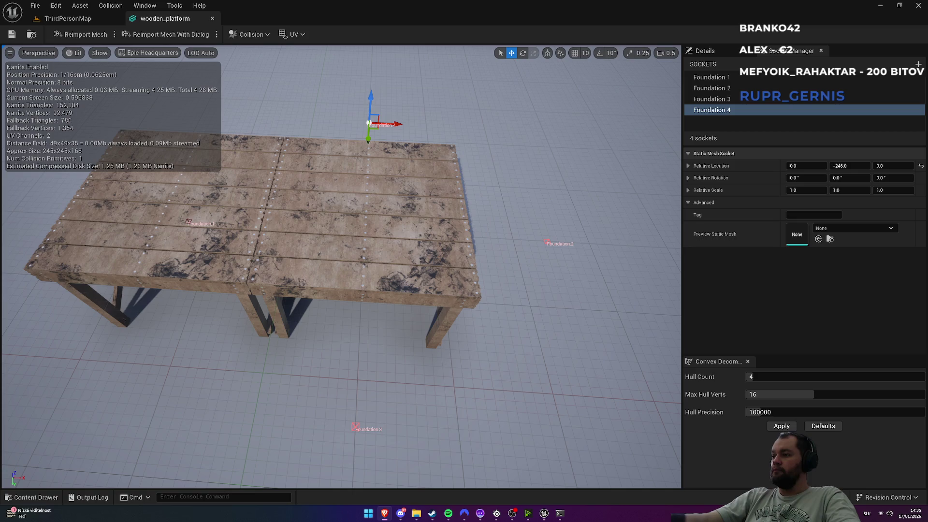
left_click(732, 77)
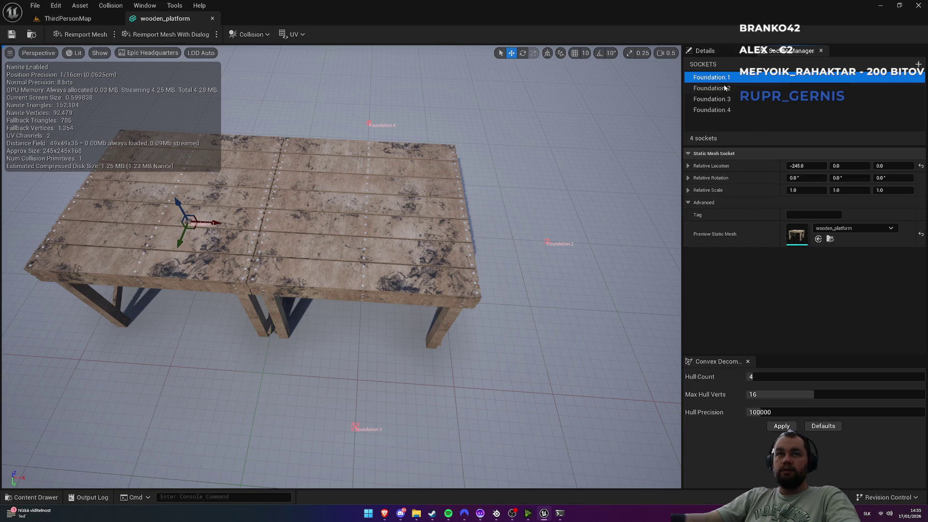
Step: Preview wooden_platform on the Foundation.2, Foundation.3 and Foundation.4 sockets
left_click(830, 240)
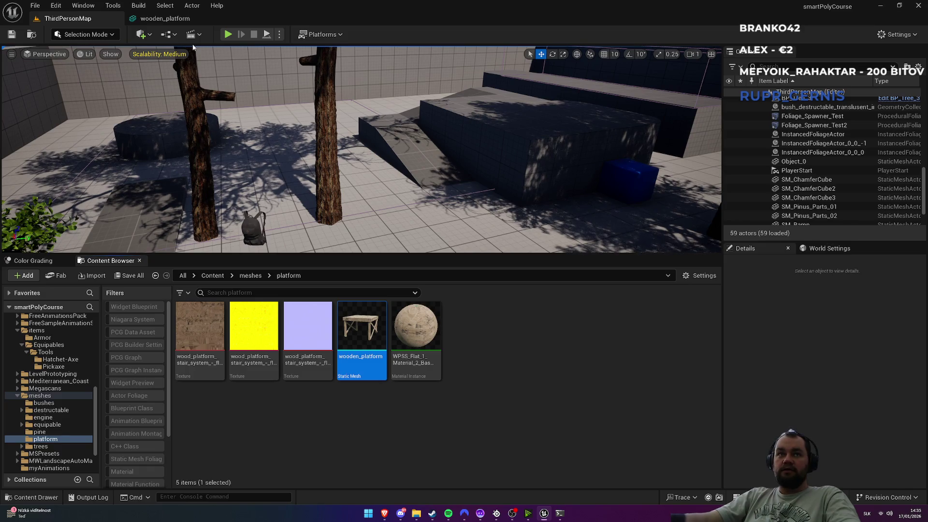
left_click(174, 18)
left_click(719, 88)
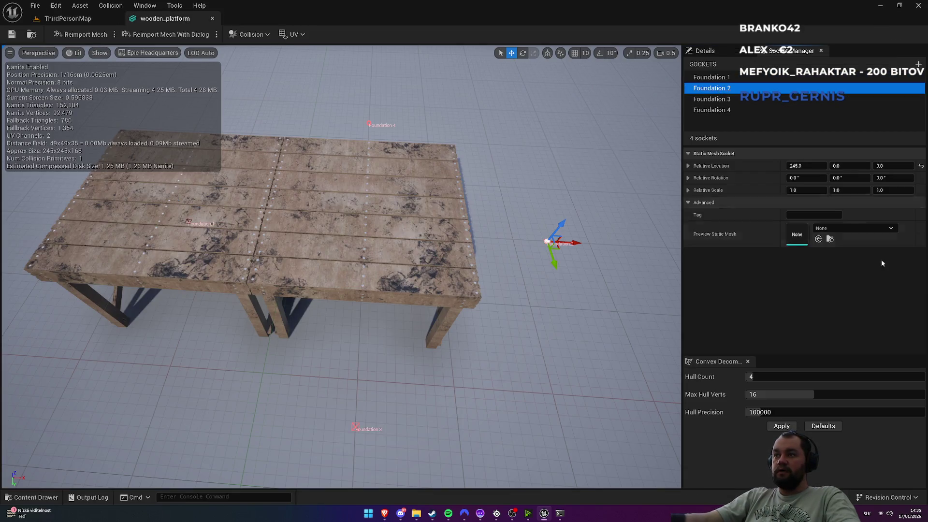
left_click(818, 238)
left_click(715, 99)
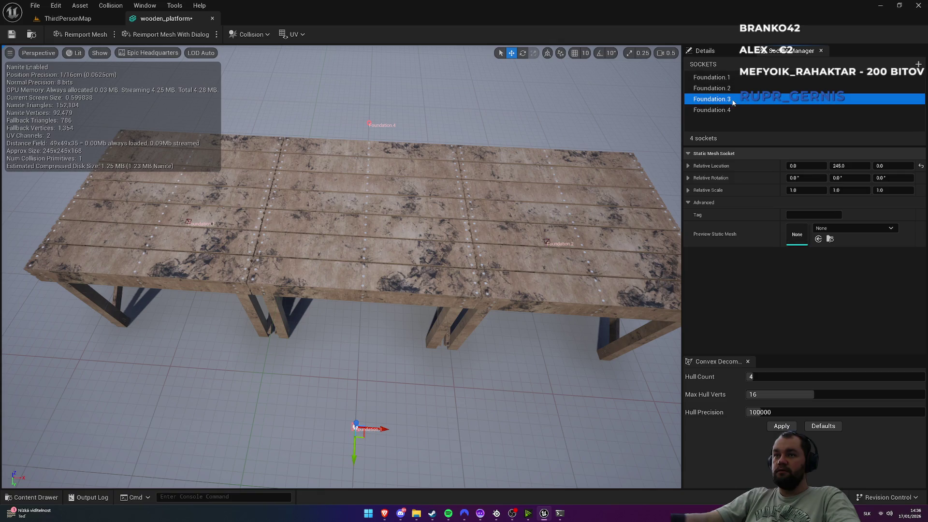
left_click(818, 239)
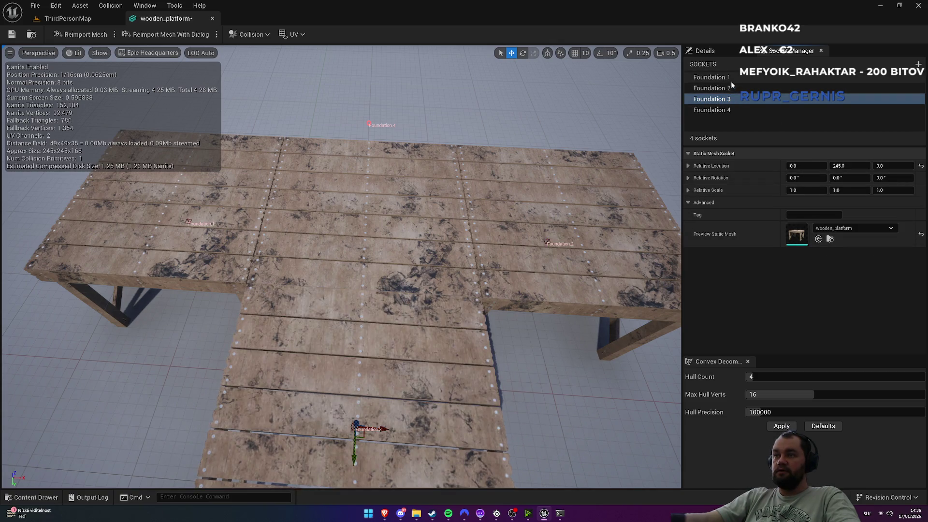
left_click(728, 110)
left_click(818, 238)
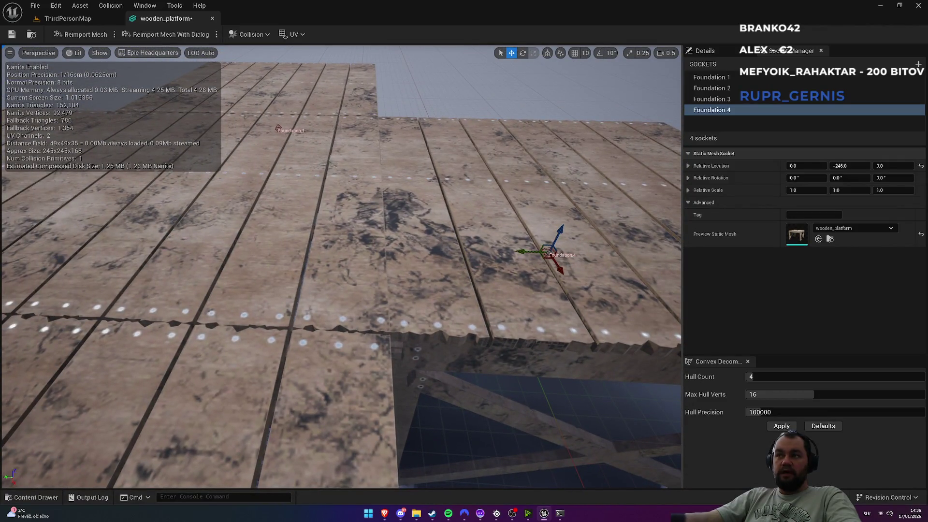
Step: Set Foundation.4's Y location to -246, then -247
left_click(717, 99)
left_click(719, 110)
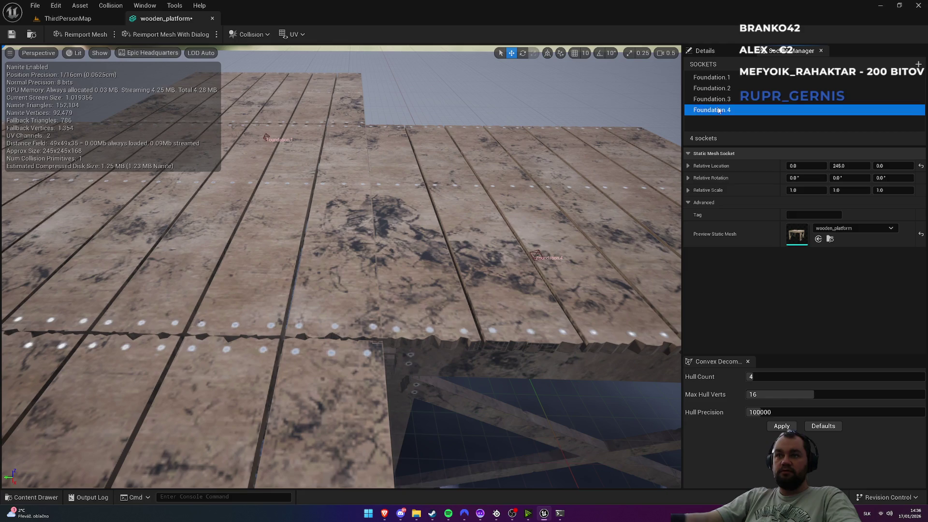
left_click(852, 166)
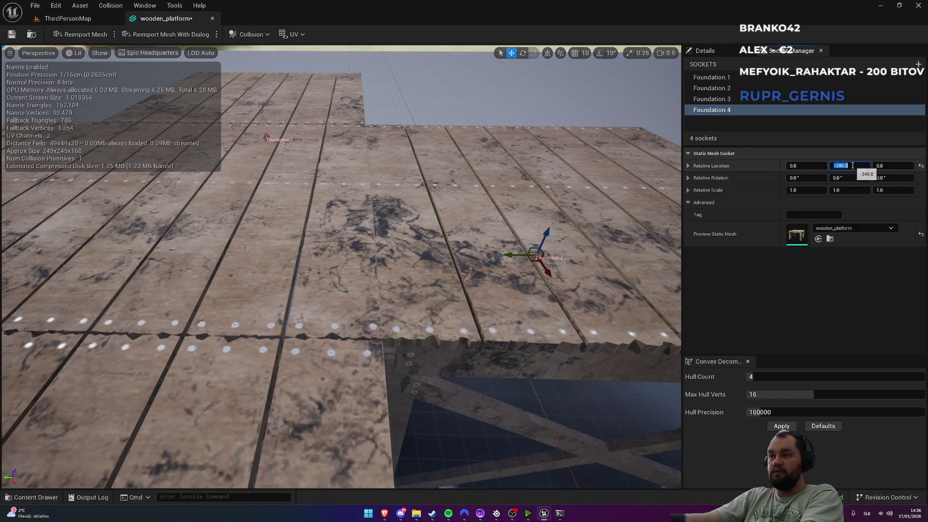
type("-24")
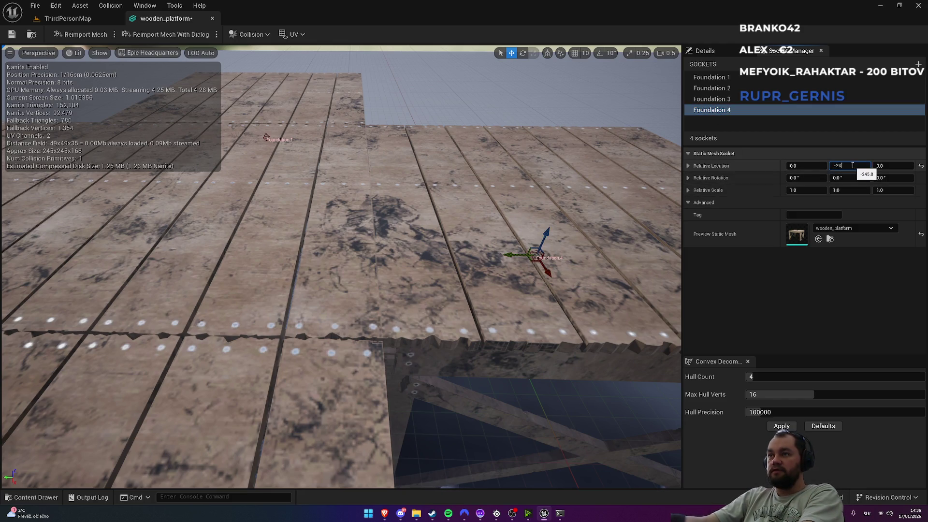
type("6")
key("Return")
type("-247")
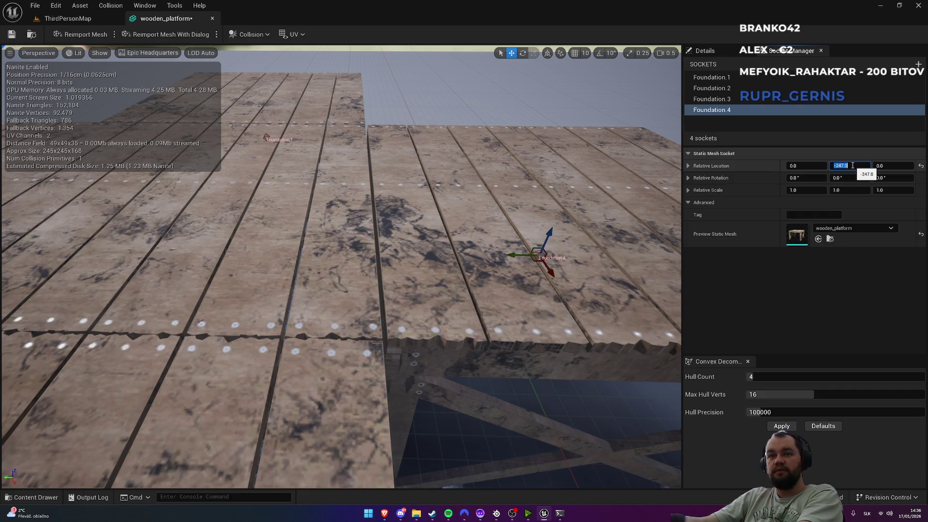
key("Return")
Step: Nudge Foundation.4's Y between -246 and -247, settling on -247
scroll(341, 266, "up", 5)
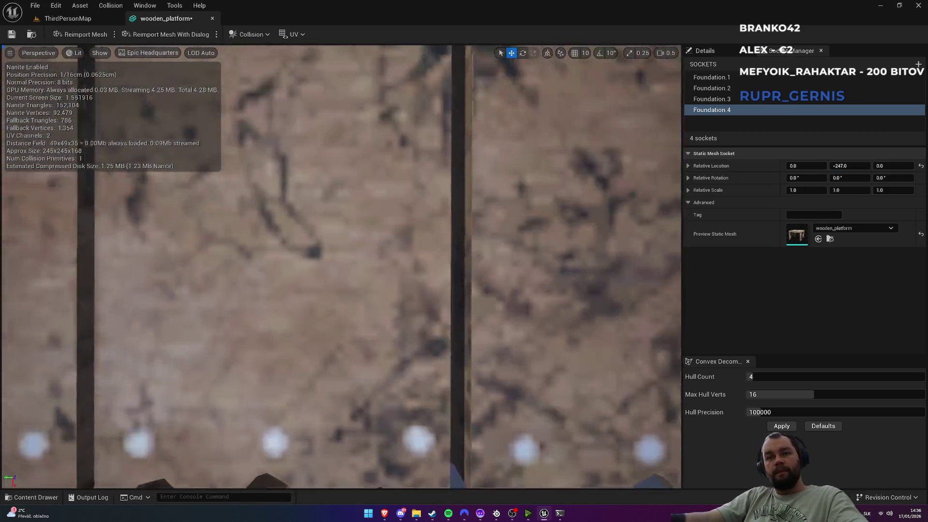
scroll(340, 266, "down", 5)
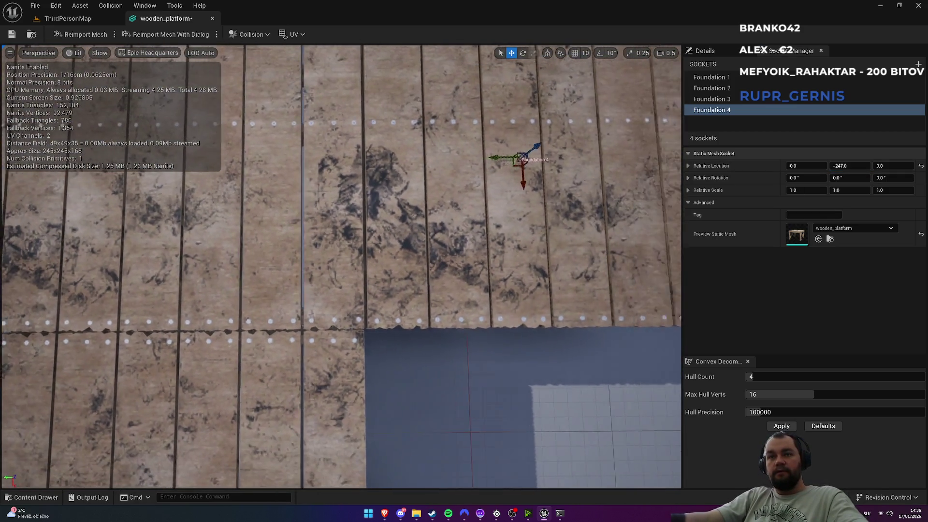
scroll(341, 265, "down", 3)
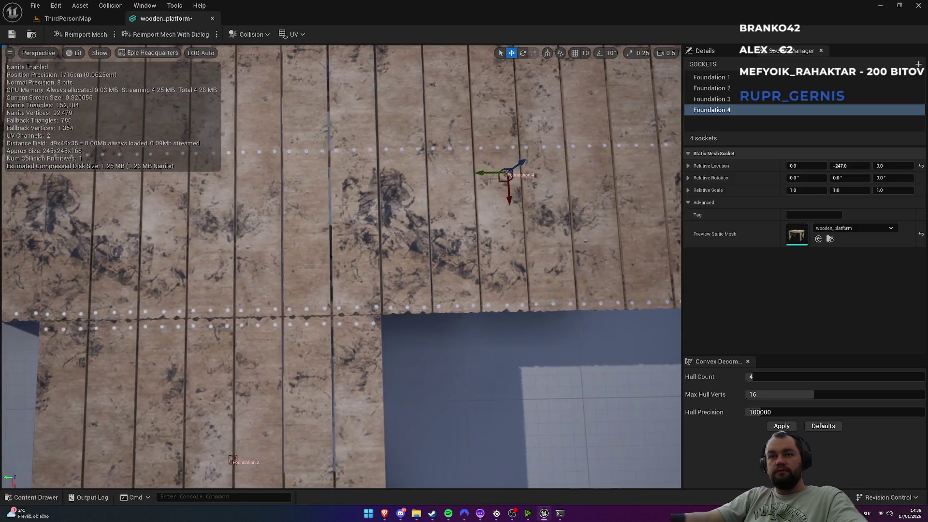
scroll(341, 266, "up", 5)
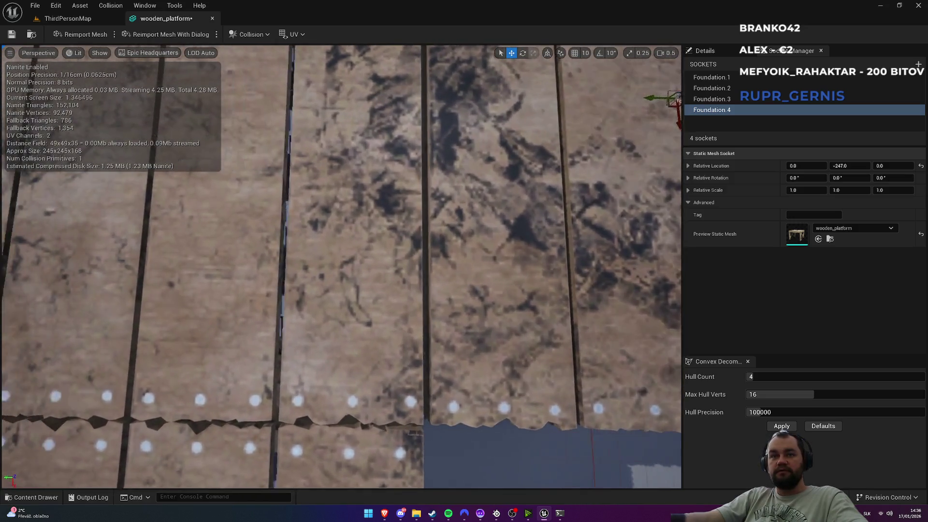
scroll(340, 266, "up", 3)
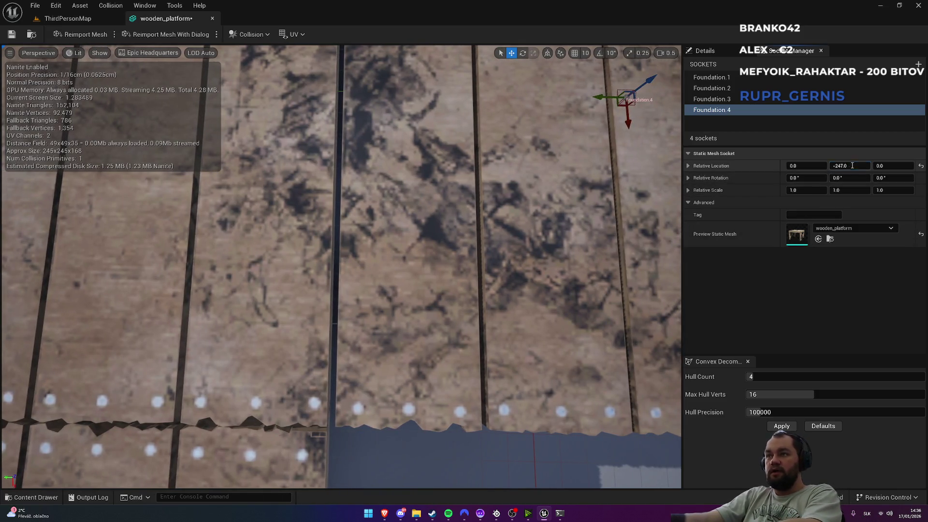
left_click_drag(852, 165, 853, 166)
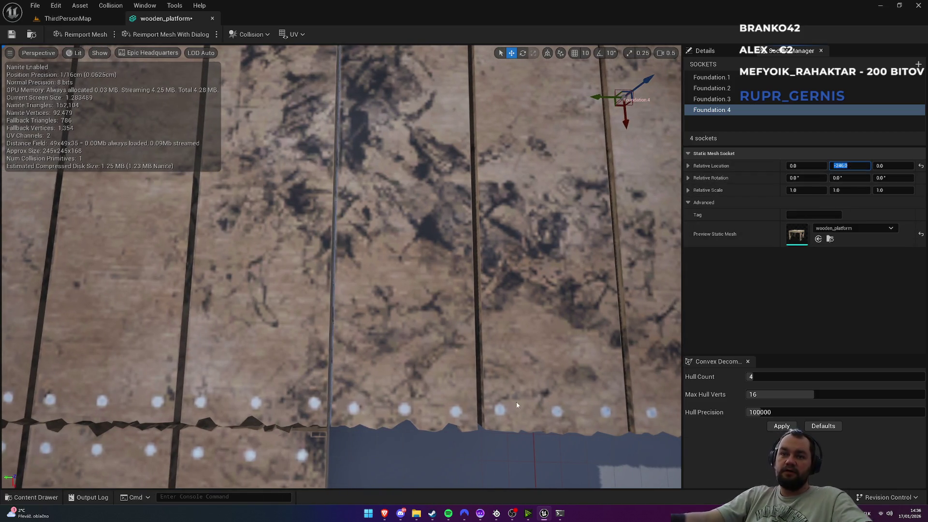
scroll(541, 395, "down", 3)
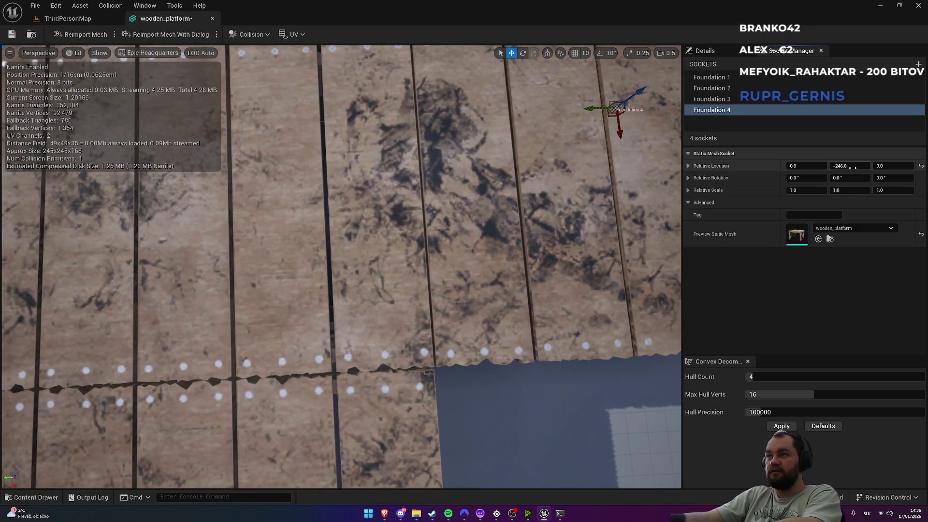
left_click_drag(852, 167, 850, 167)
Step: Set Foundation.3's Y location to 247
mouse_move(671, 158)
left_mouse_down()
mouse_move(543, 298)
mouse_move(671, 158)
left_mouse_up()
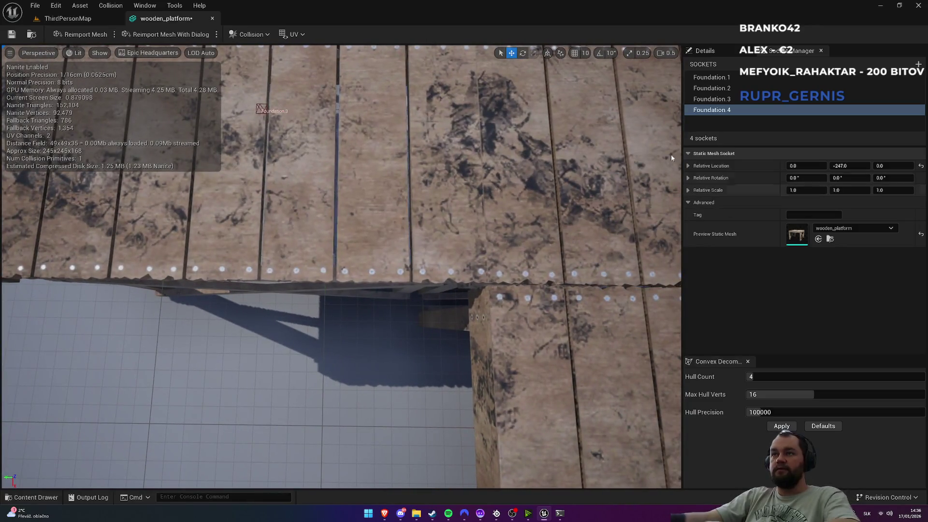
left_click(712, 99)
left_click(853, 166)
type("24")
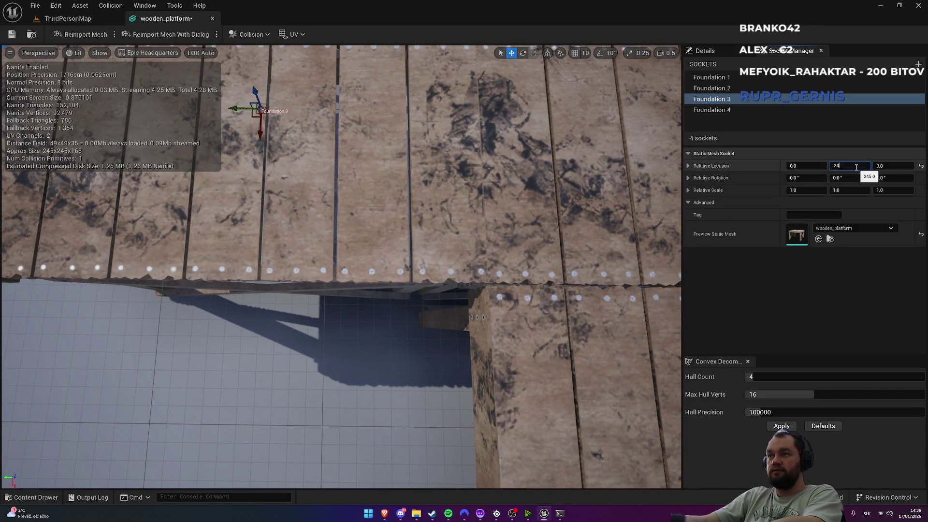
type("7")
key("Return")
Step: Orbit around the cross-shaped platform and save the wooden_platform mesh
left_click_drag(677, 182, 556, 251)
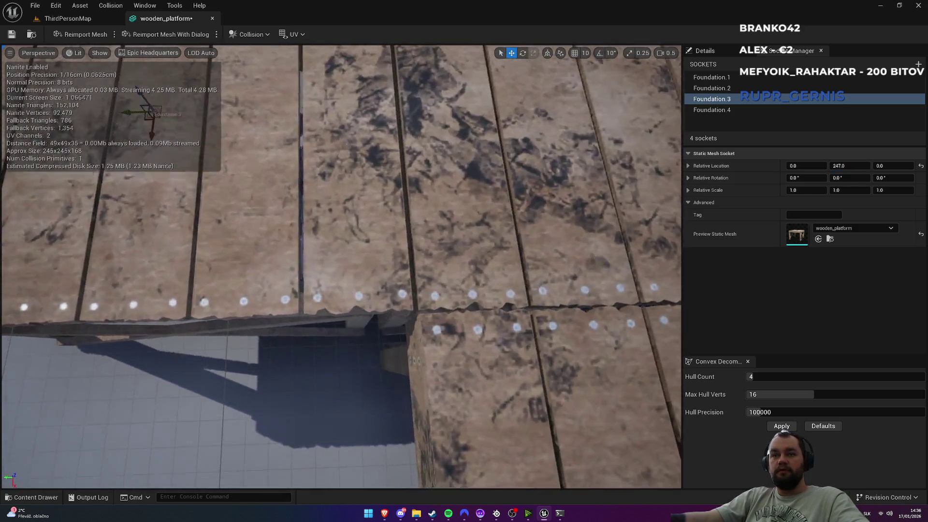
scroll(341, 266, "down", 10)
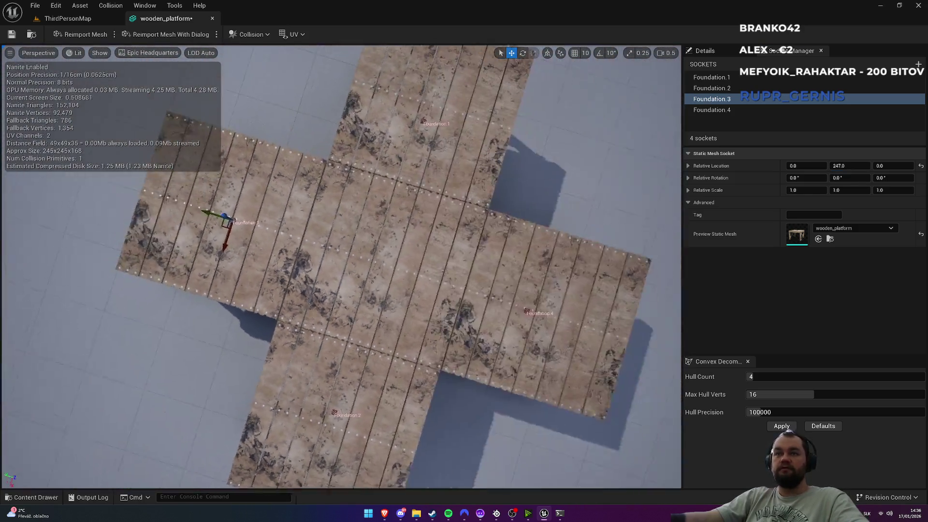
left_click_drag(341, 267, 266, 267)
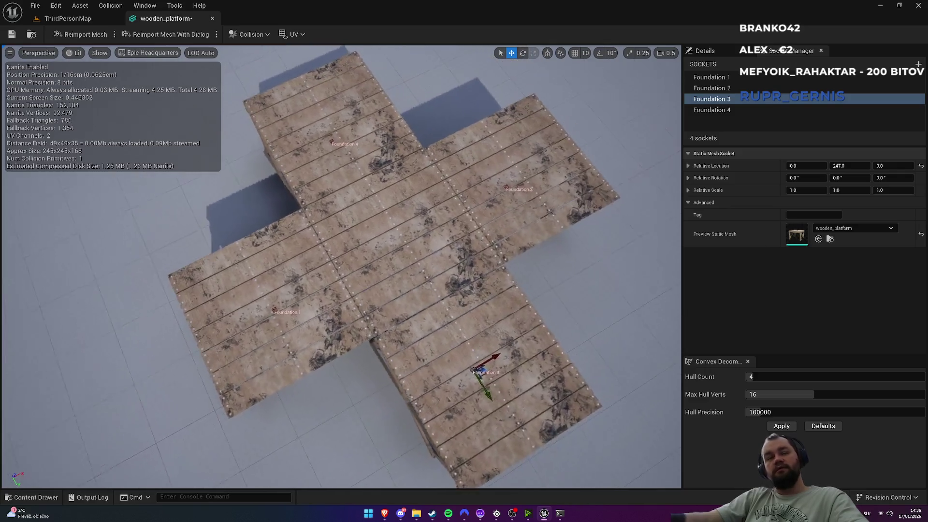
scroll(341, 267, "up", 3)
key("ctrl+s")
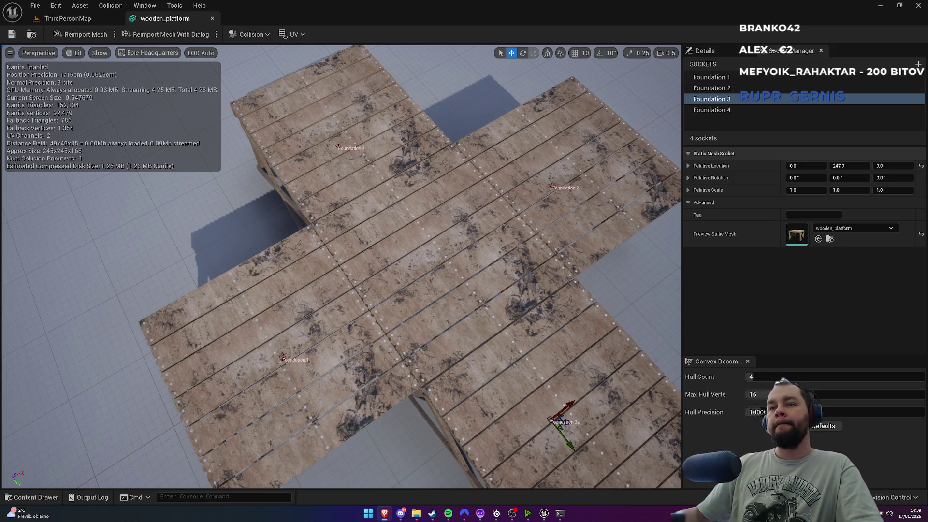
Step: Orbit around the cross-shaped platform, then go back to the ThirdPersonMap level
mouse_move(568, 252)
left_mouse_down()
mouse_move(329, 260)
mouse_move(310, 249)
left_mouse_up()
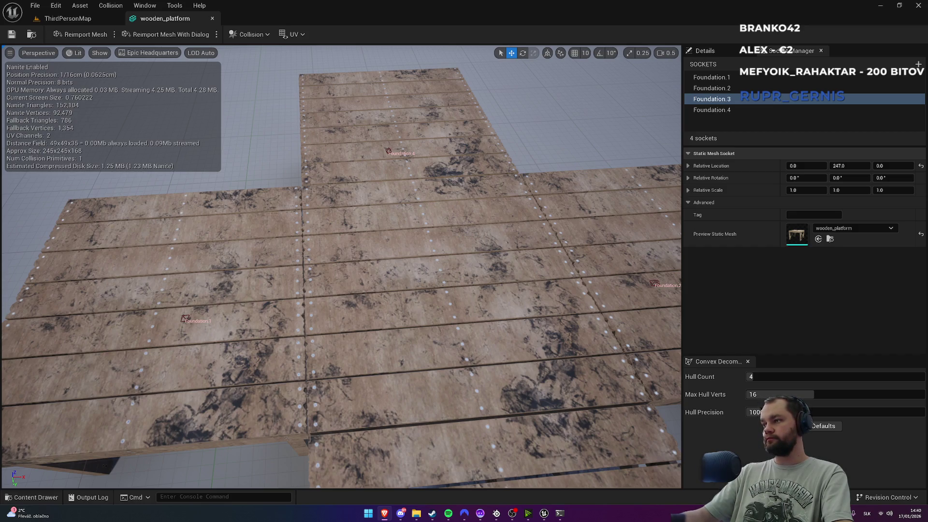
left_click(78, 18)
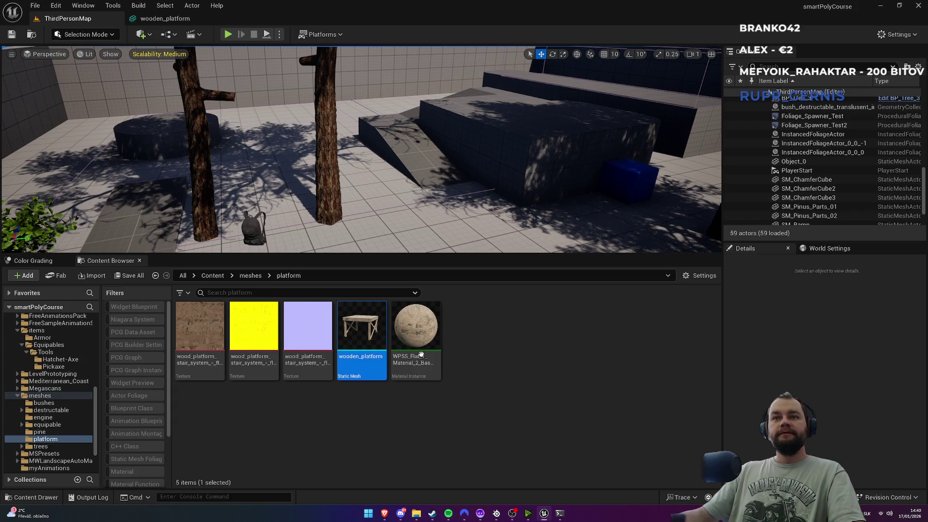
Step: Open the BP_Sarah_All_Parts blueprint from the Content blueprint folder
left_click(300, 395)
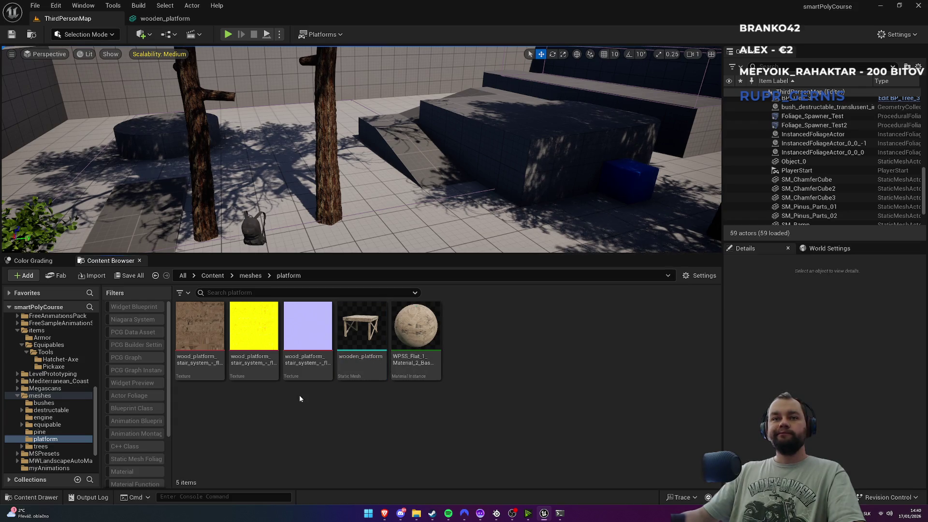
left_click(213, 276)
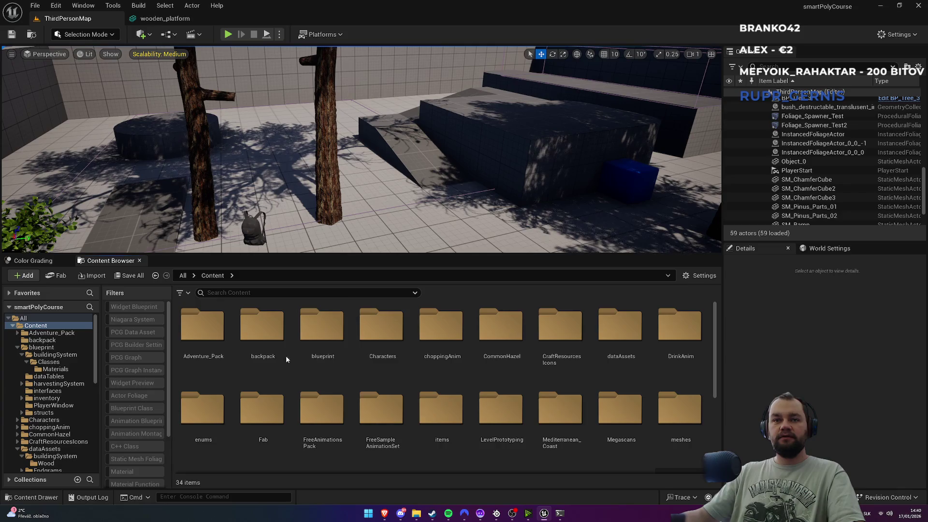
left_click(327, 358)
double_click(328, 356)
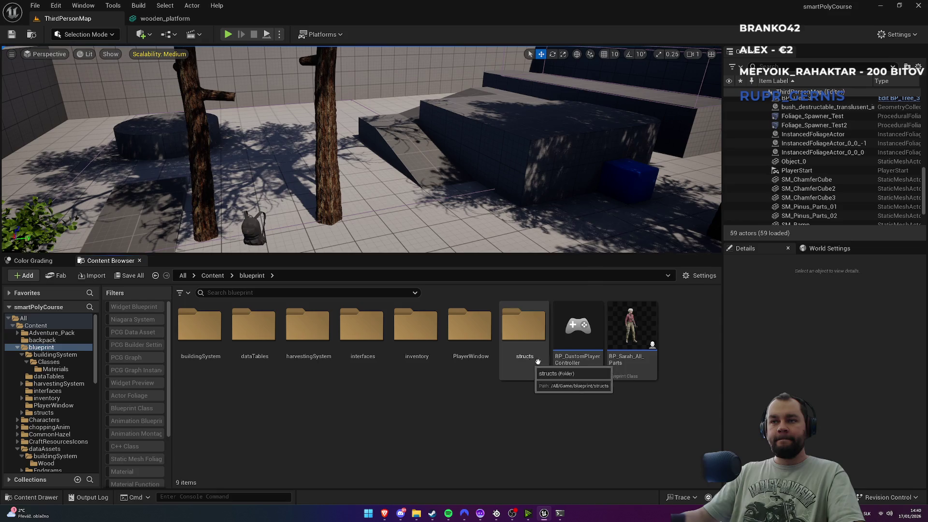
double_click(631, 334)
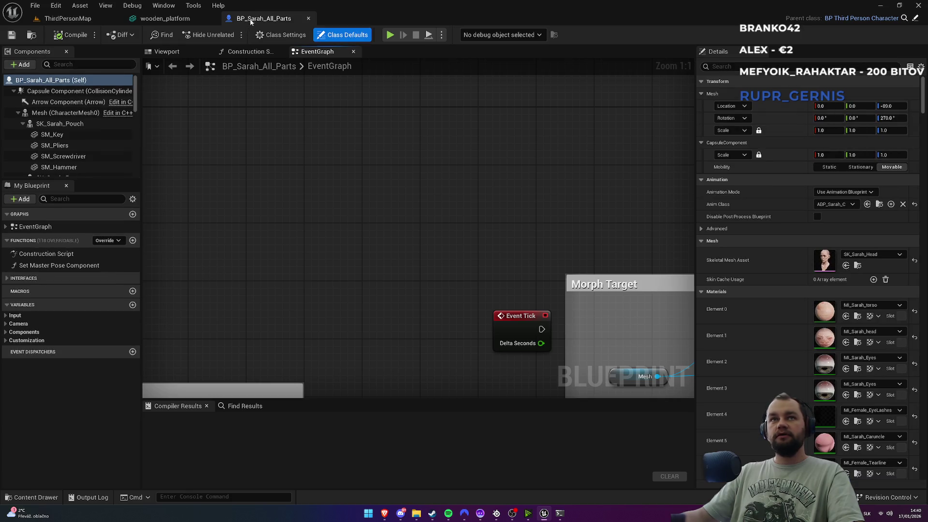
Step: Open the parent BP_ThirdPersonCharacter and select BPC_BuildingComponent to see its properties
left_click(914, 19)
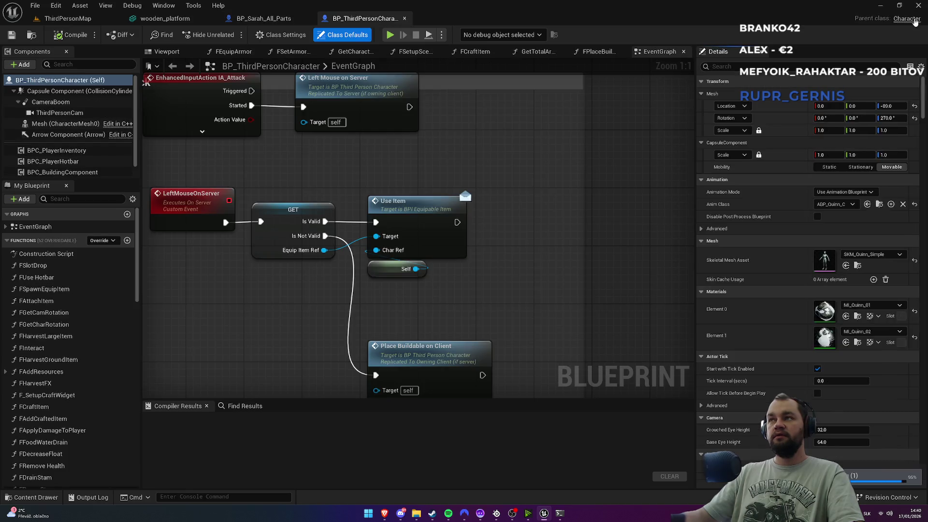
scroll(404, 202, "down", 3)
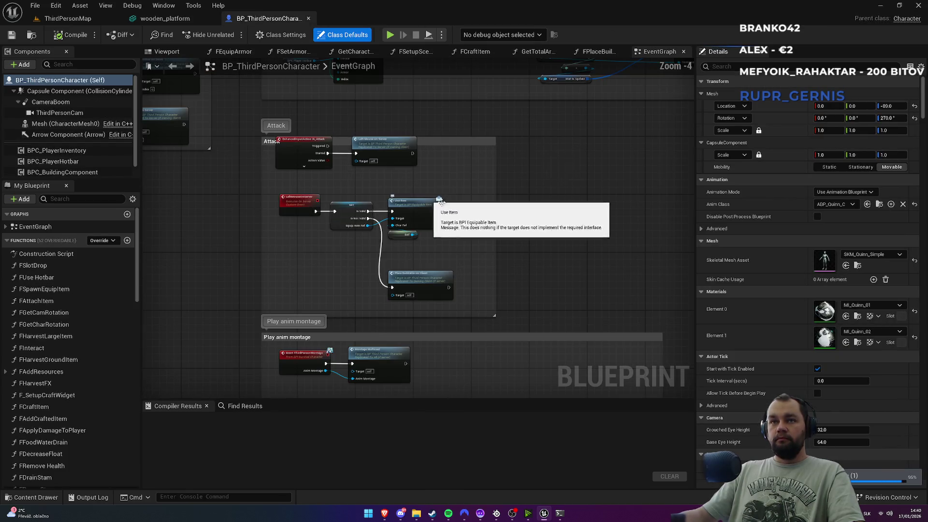
scroll(479, 245, "down", 2)
left_click_drag(544, 173, 473, 149)
scroll(80, 164, "down", 1)
left_click(80, 164)
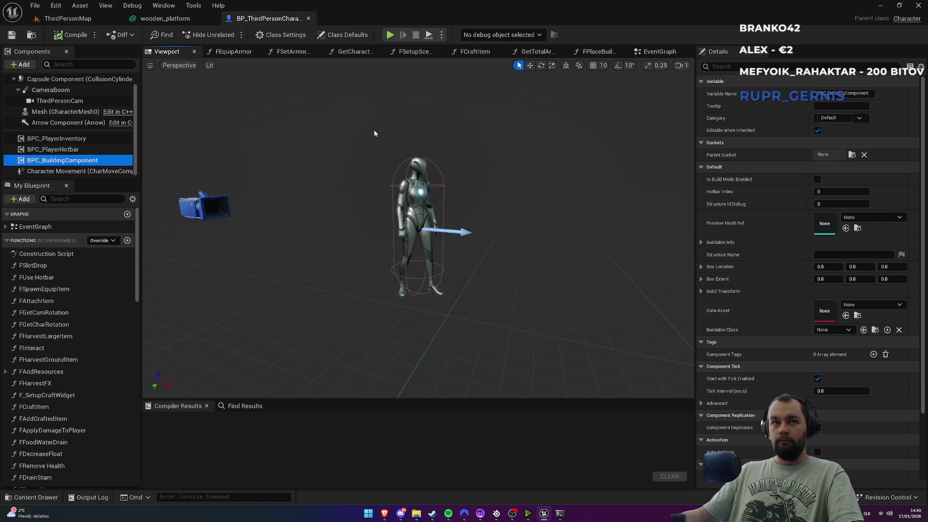
Step: Open BPC_BuildingComponent for editing from the character blueprint
left_click(196, 13)
left_click(250, 20)
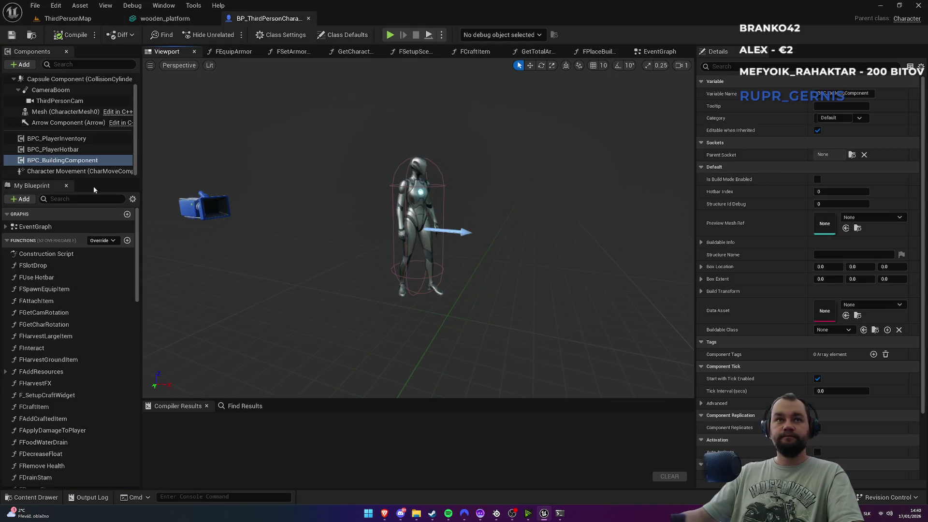
right_click(82, 163)
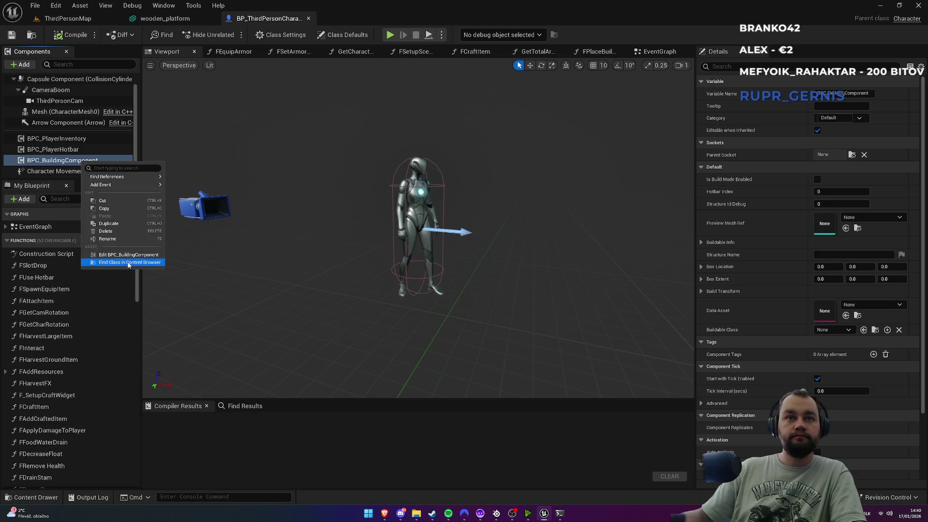
left_click(412, 102)
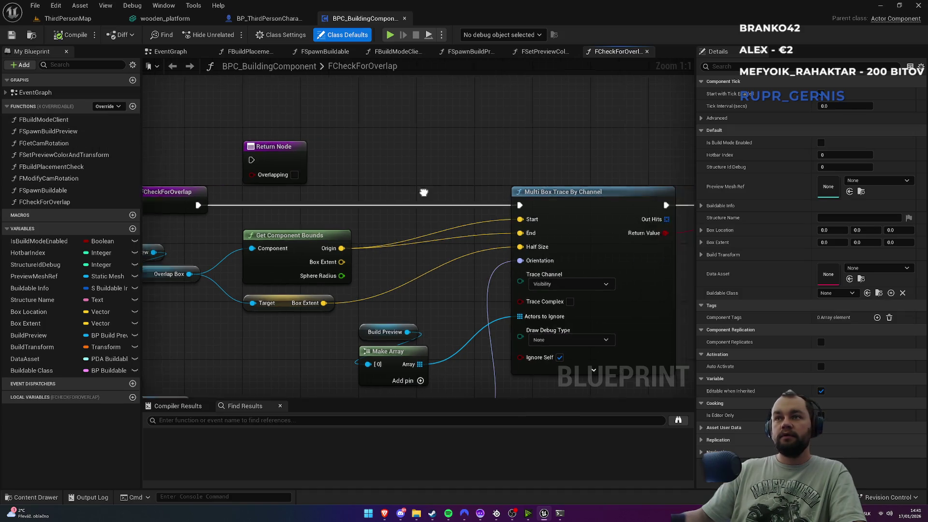
left_click_drag(576, 340, 380, 279)
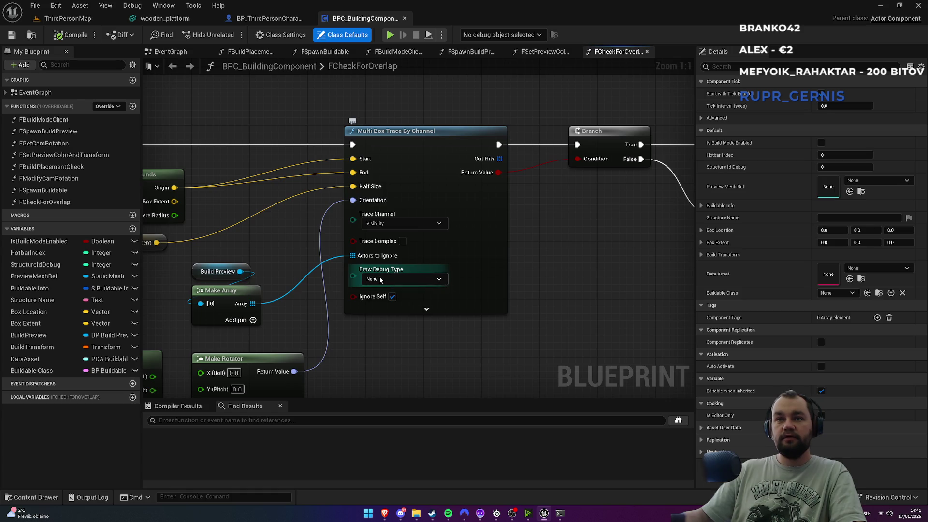
scroll(333, 247, "down", 1)
Step: Set FBuildModeClient's line trace Draw Debug Type to None and compile
double_click(44, 120)
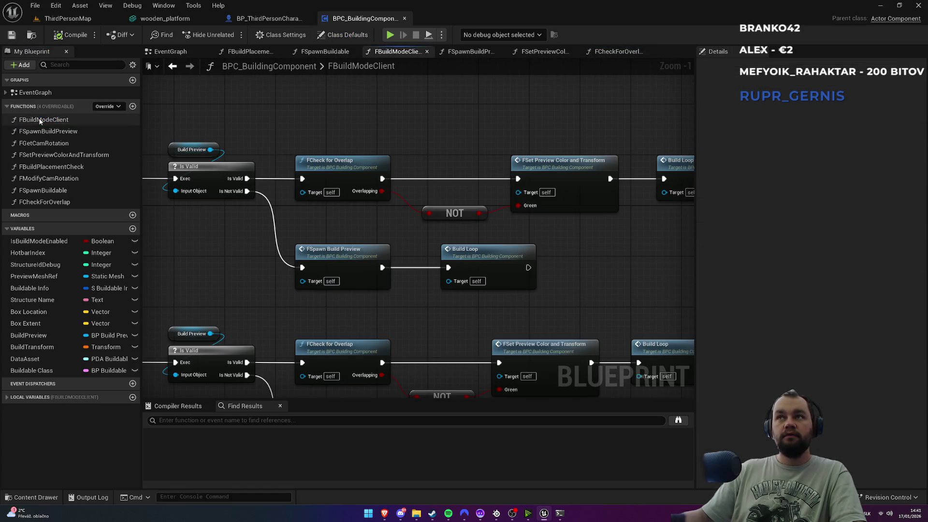
mouse_move(264, 234)
left_mouse_down()
mouse_move(437, 212)
mouse_move(599, 290)
left_mouse_up()
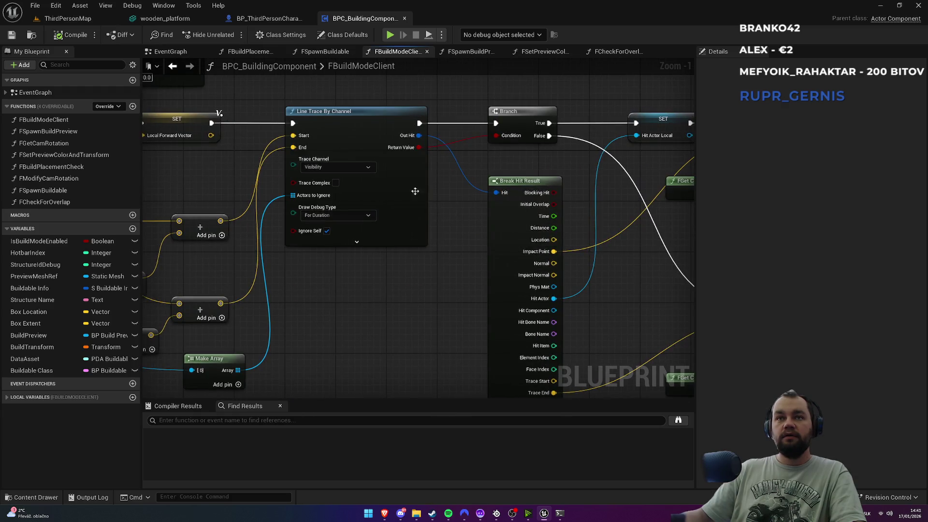
left_click(338, 217)
left_click(327, 224)
left_click(78, 36)
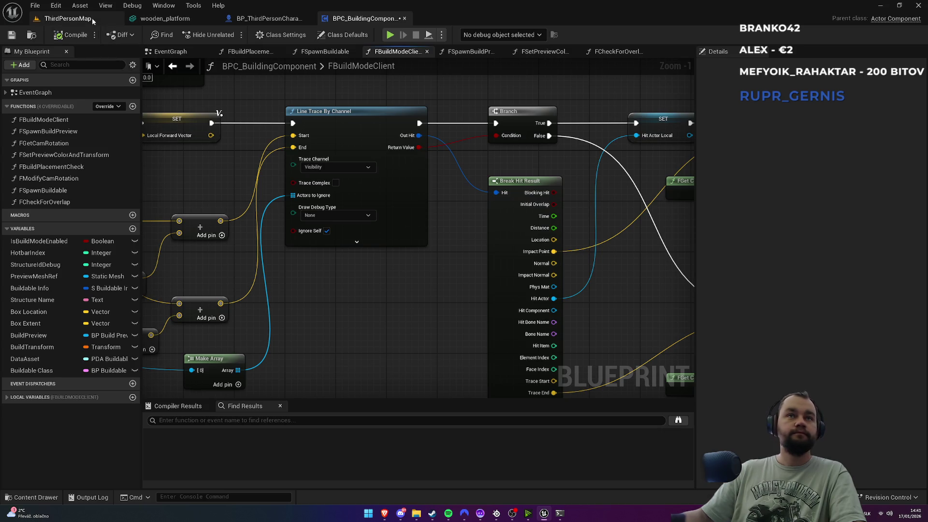
Step: Visit ThirdPersonMap, clear the content selection, and return to the building component blueprint
left_click(67, 18)
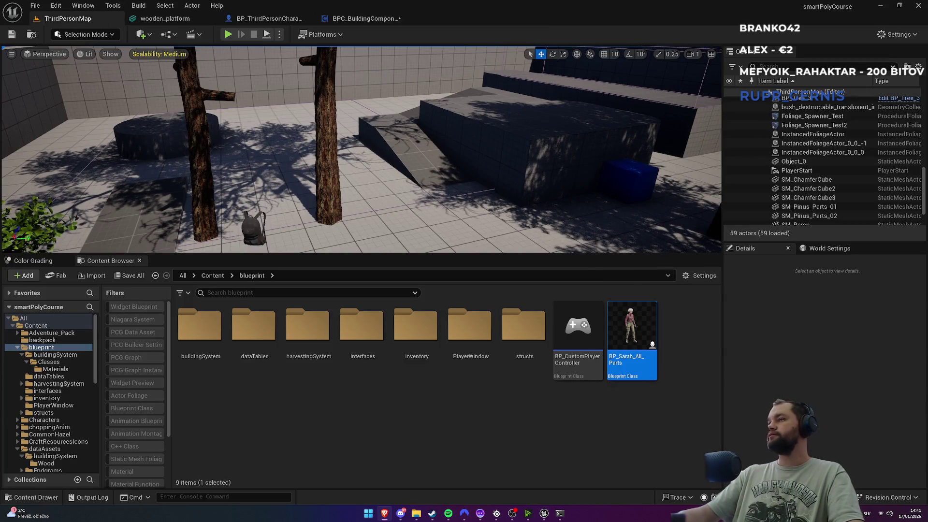
left_click(333, 395)
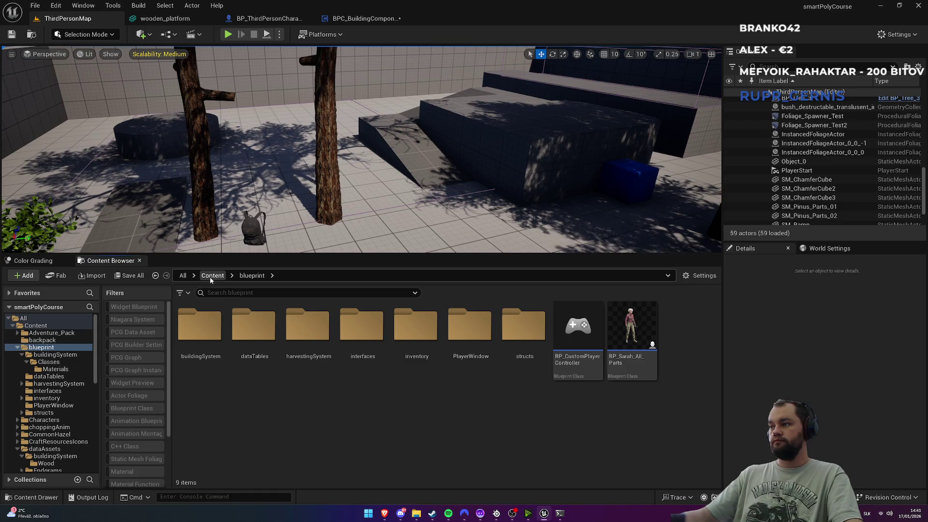
left_click(358, 18)
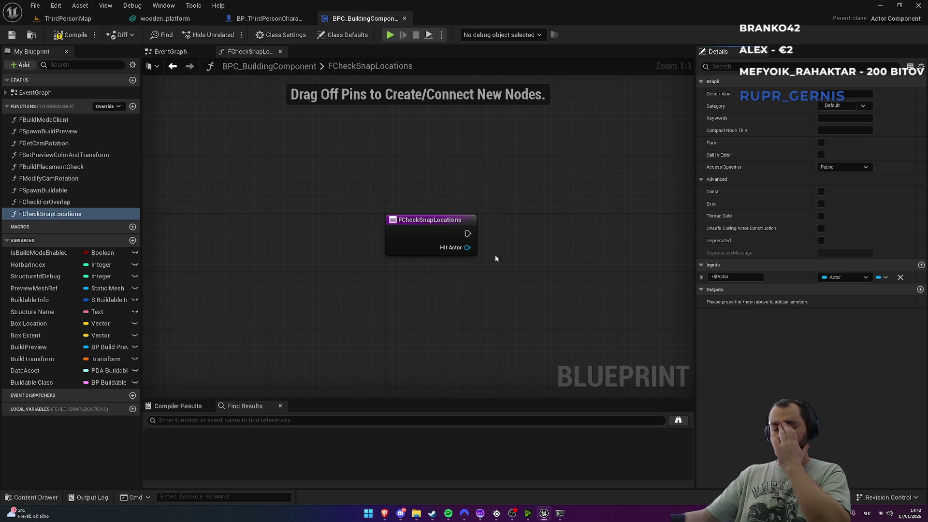
Step: From Hit Actor, add a Get Components By Class node set to Static Mesh Component
left_click_drag(467, 248, 499, 284)
type("get comm")
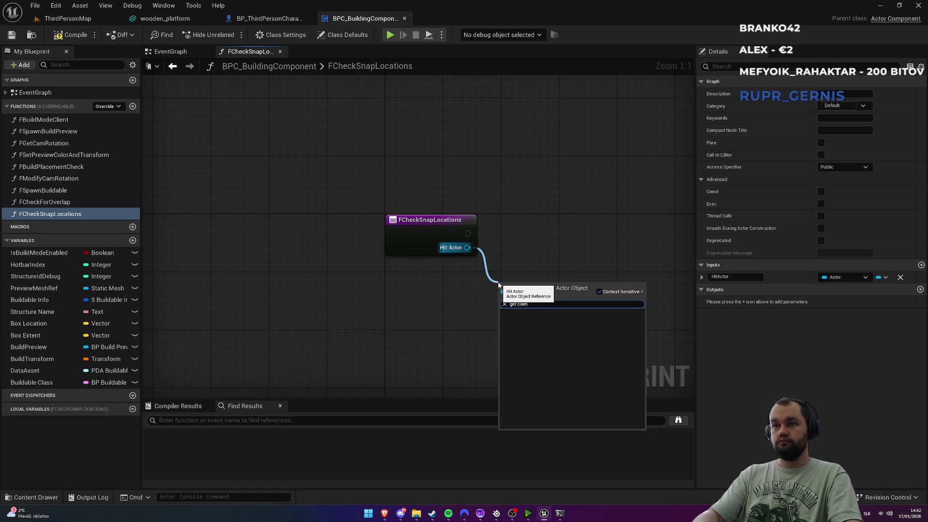
key("BackSpace")
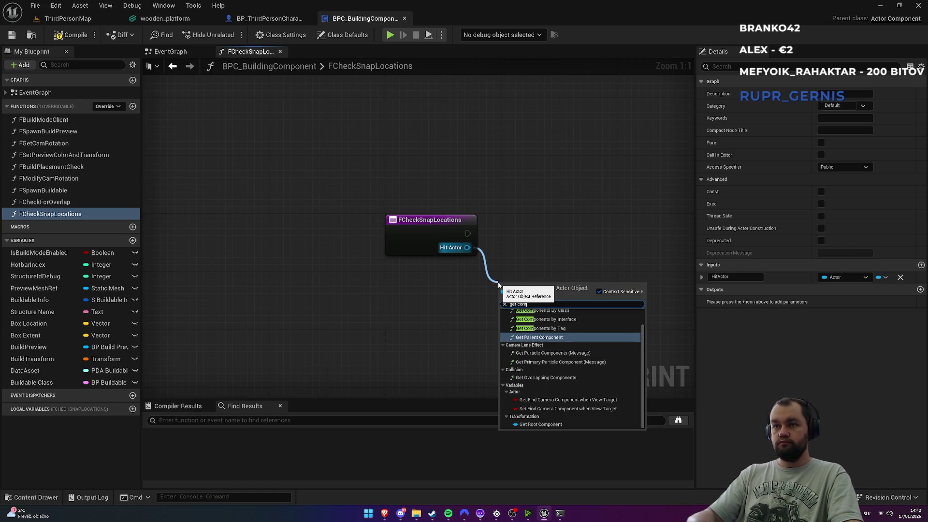
key("Up")
key("Up")
key("Up")
key("Return")
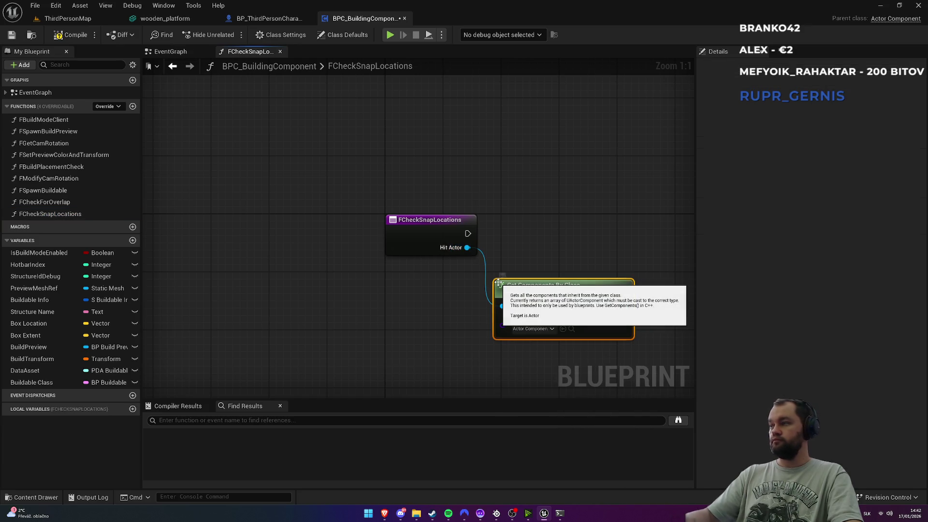
left_click(544, 330)
type("st")
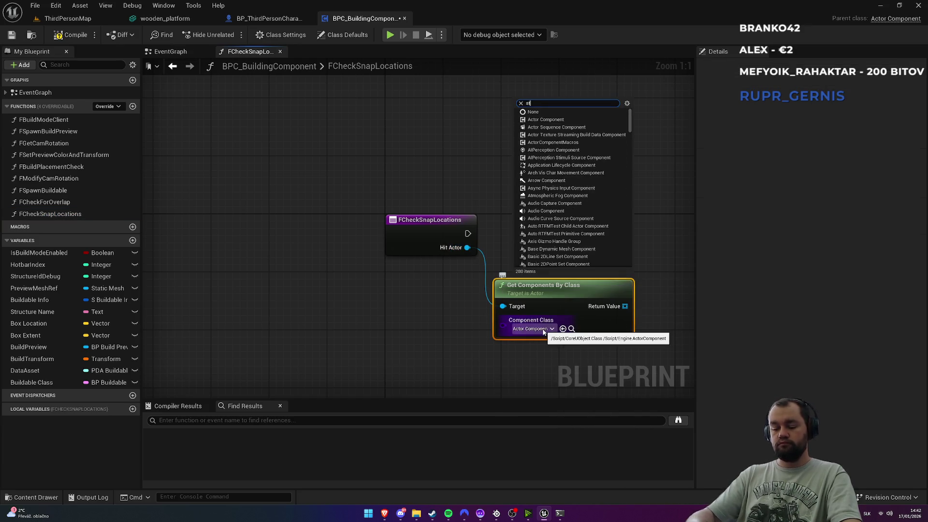
type("atic mes")
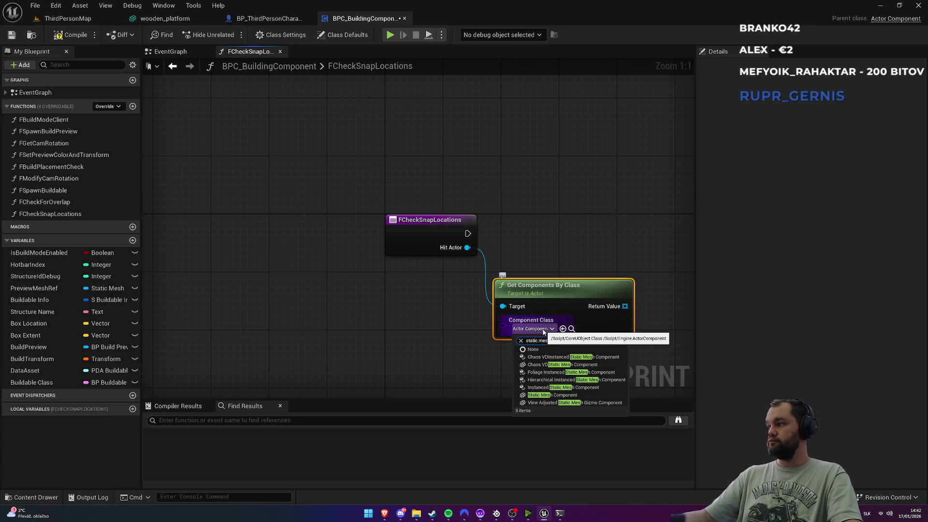
left_click(546, 395)
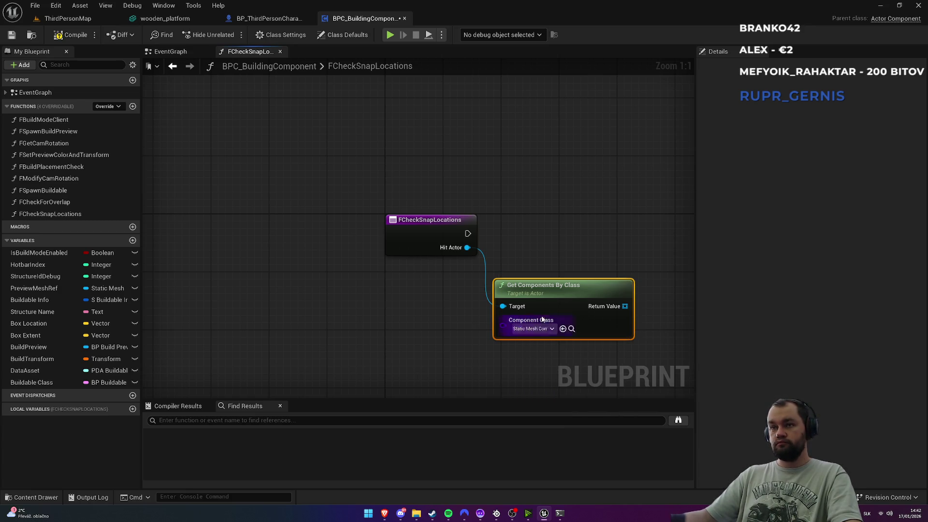
left_click_drag(583, 251, 426, 235)
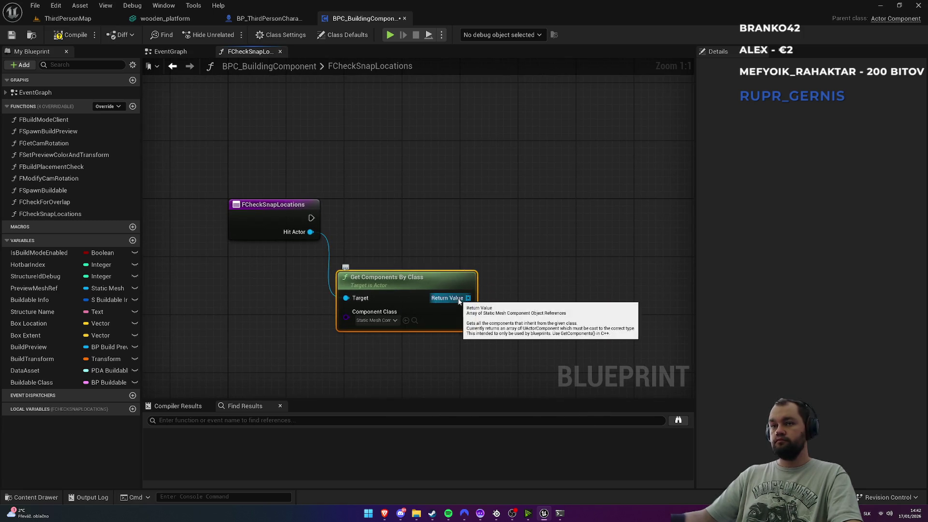
key("alt+Tab")
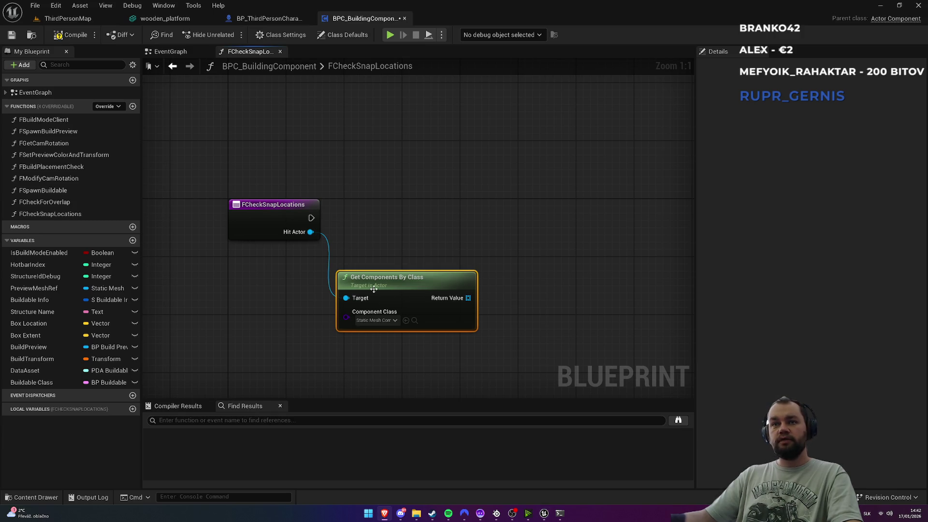
Step: Replace it with a single Get Component by Class node using Static Mesh Component
left_click_drag(310, 232, 337, 346)
type("g")
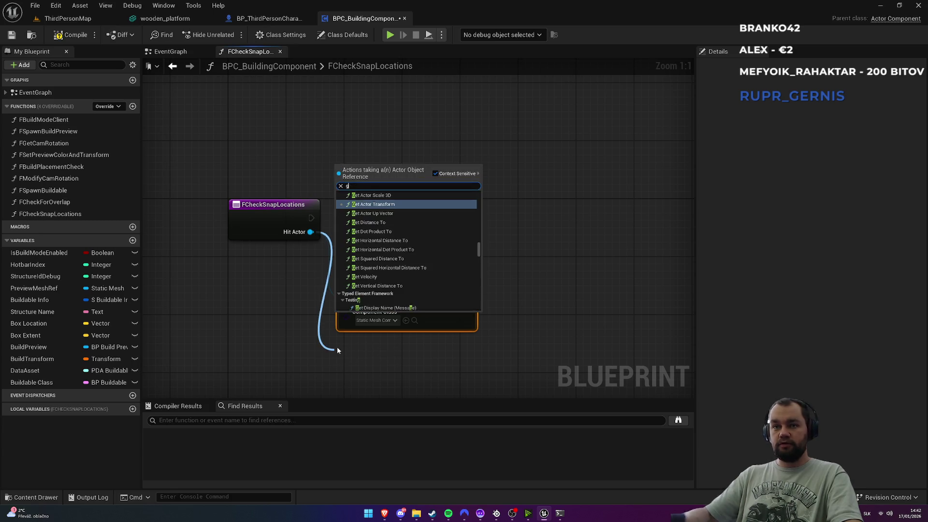
type("et component")
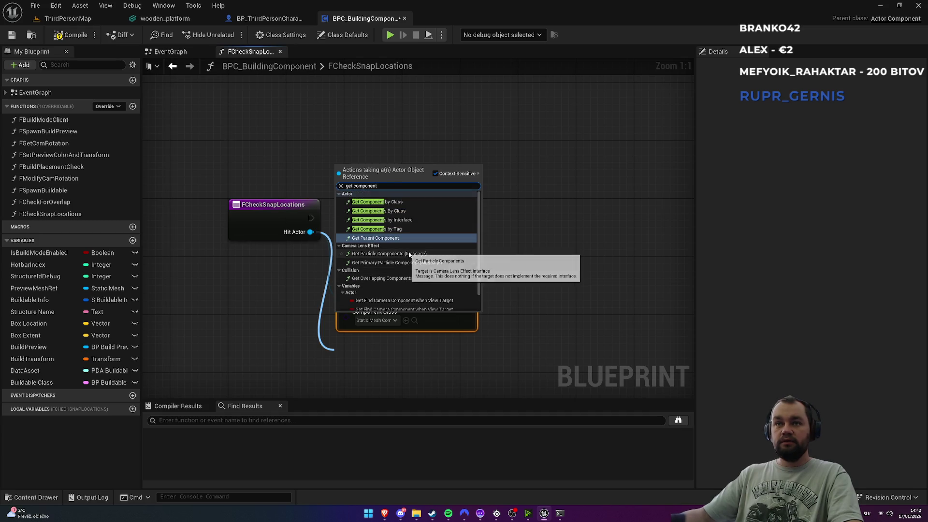
left_click(410, 202)
left_click(426, 292)
key("Delete")
mouse_move(424, 363)
left_mouse_down()
mouse_move(427, 254)
mouse_move(417, 290)
left_mouse_up()
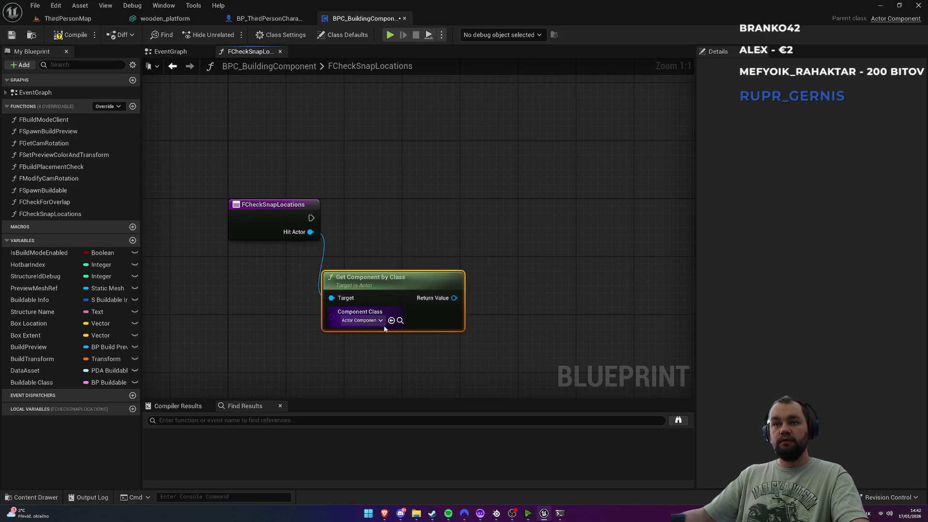
left_click(370, 320)
type("static")
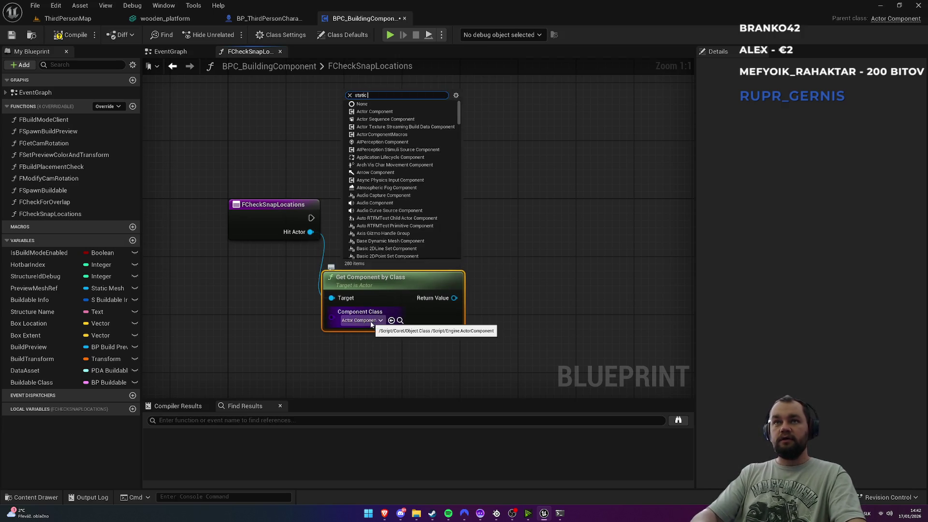
type(" mesh")
left_click(399, 377)
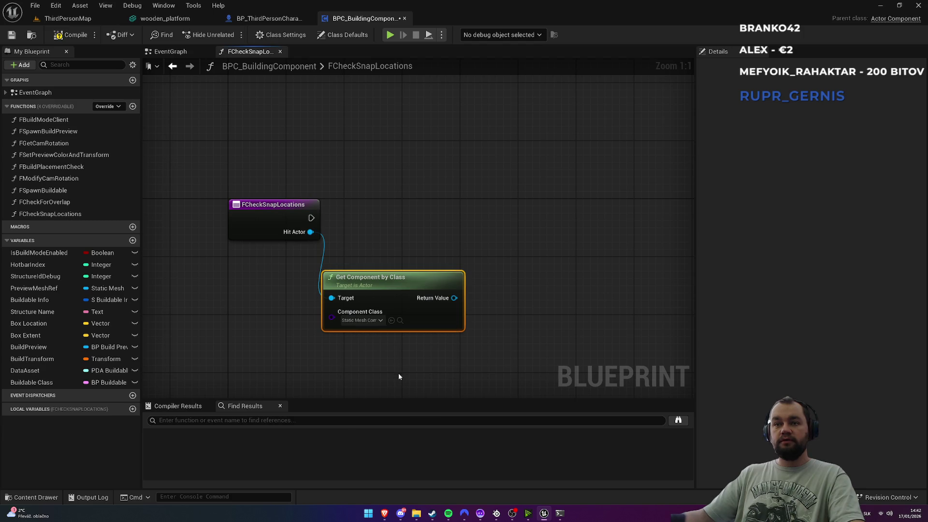
Step: Get All Socket Names from the mesh component and add a Length node on the array
left_click_drag(454, 298, 514, 296)
type("get sock")
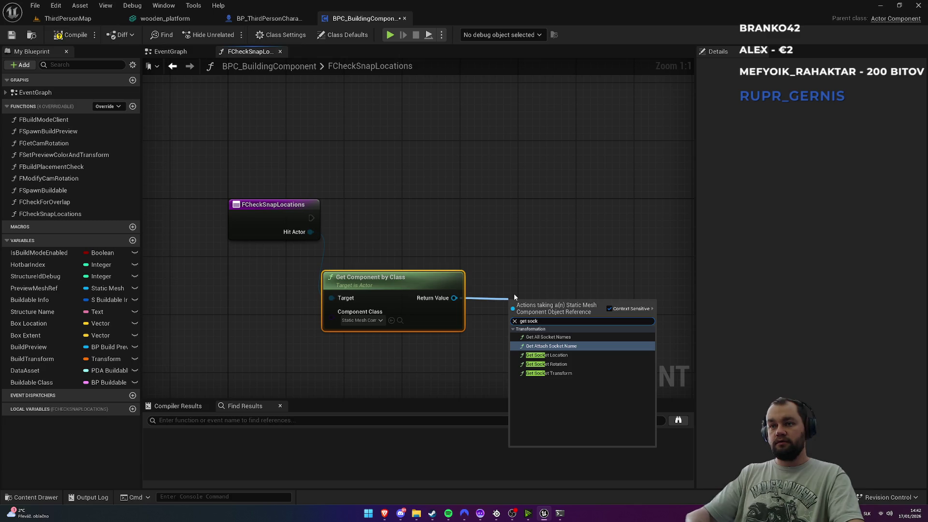
key("Down")
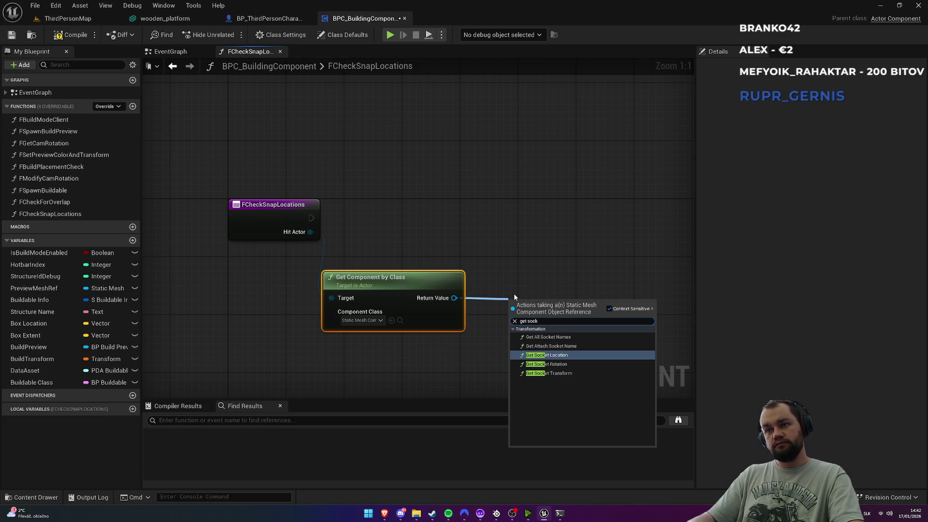
key("Up")
key("Up")
key("Return")
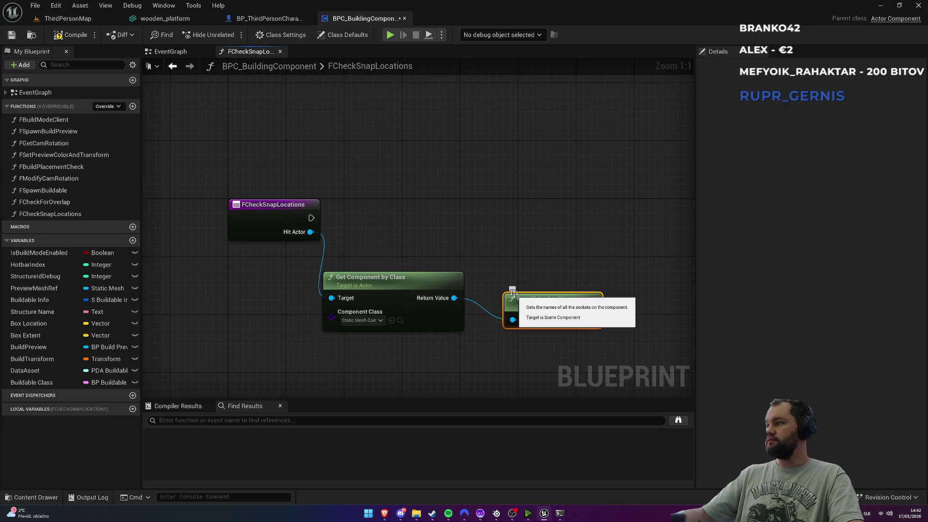
left_click_drag(495, 264, 358, 340)
left_click_drag(416, 322, 454, 319)
type("le")
key("Return")
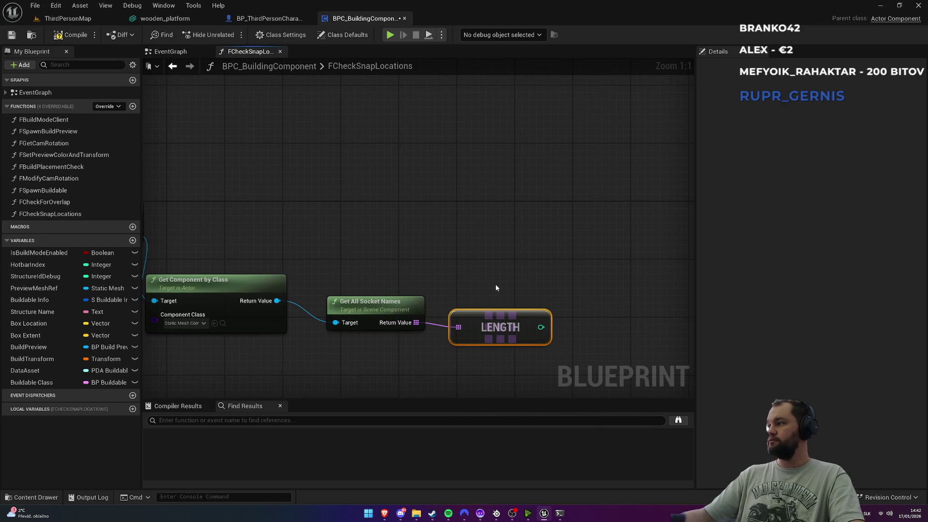
Step: Compare the socket count with a Greater (>) node
left_click_drag(476, 335, 521, 281)
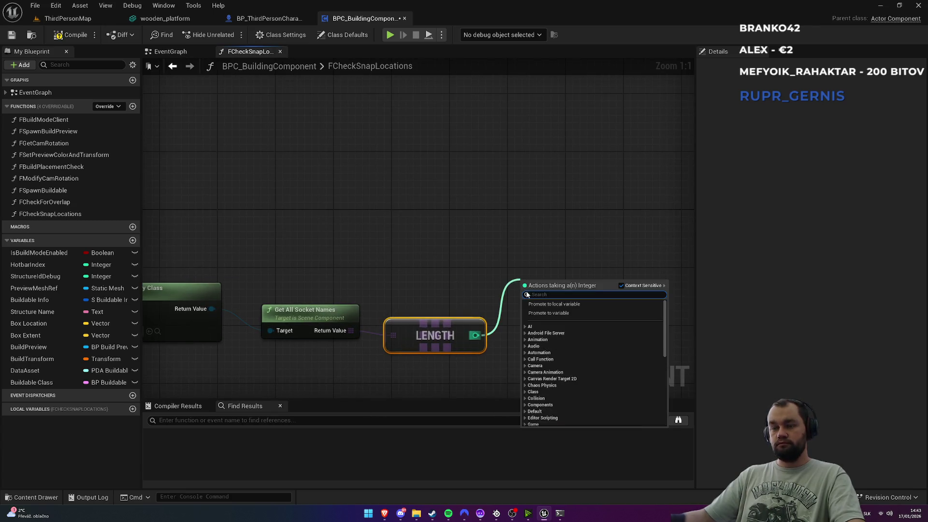
type("<")
key("BackSpace")
type(">")
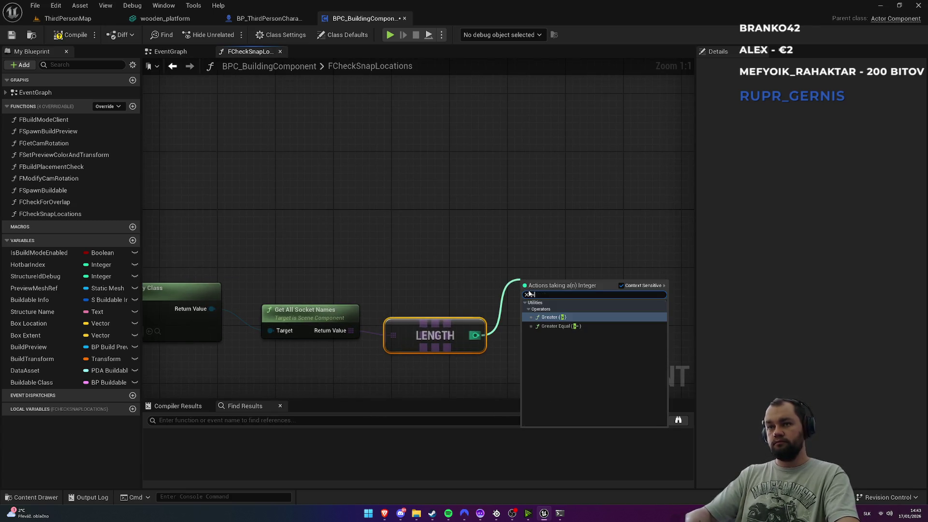
key("Return")
mouse_move(472, 205)
left_mouse_down()
mouse_move(549, 211)
mouse_move(498, 223)
left_mouse_up()
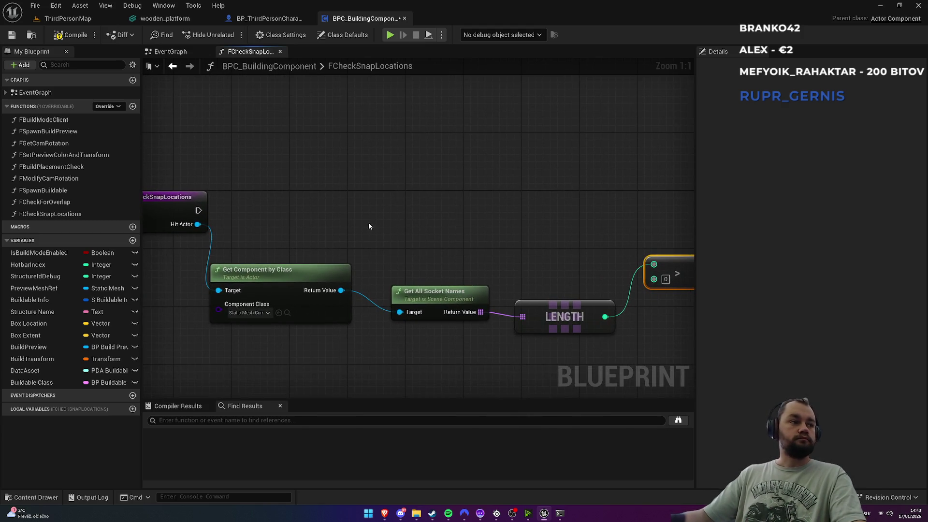
left_click_drag(349, 236, 399, 202)
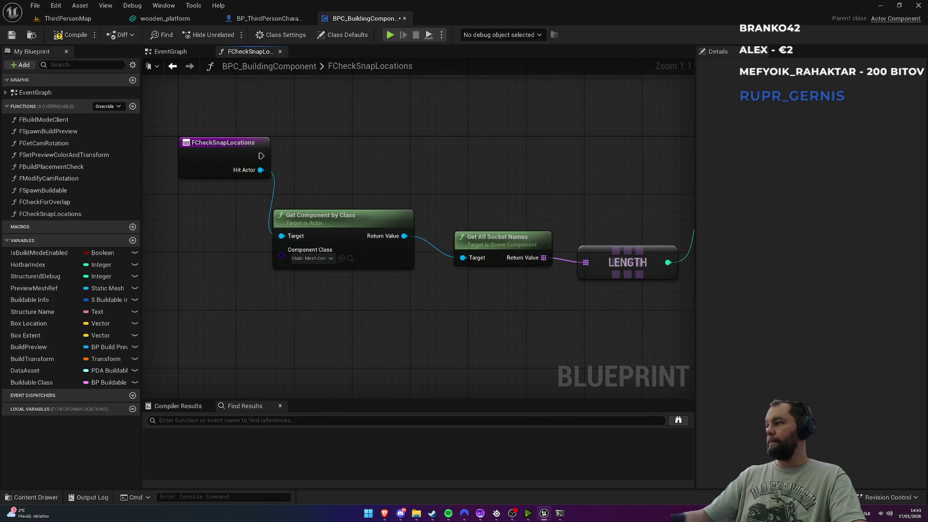
Step: Feed the comparison into a Branch run directly from the FCheckSnapLocations entry, then select the entry node
mouse_move(667, 246)
left_mouse_down()
mouse_move(456, 269)
mouse_move(494, 184)
left_mouse_up()
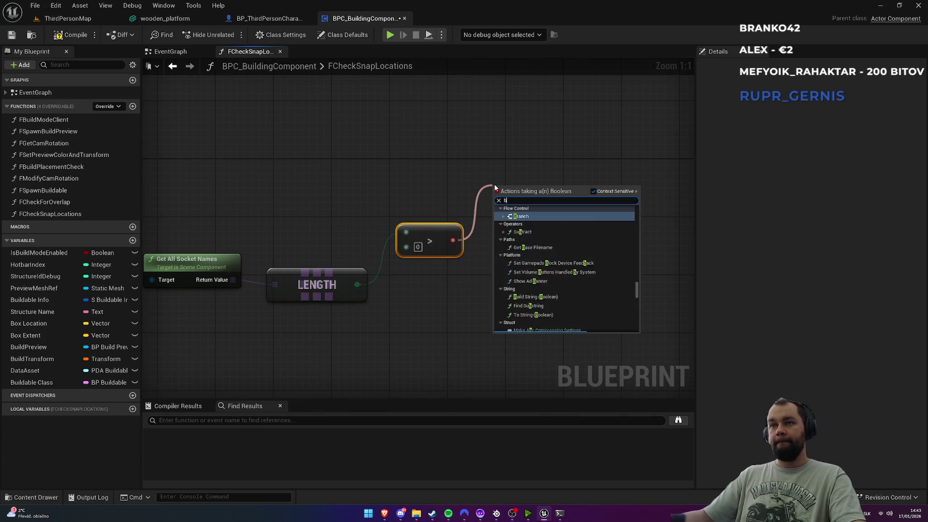
type("branch")
key("Return")
left_click_drag(376, 201, 507, 200)
left_click_drag(628, 200, 284, 165)
mouse_move(391, 145)
left_mouse_down()
mouse_move(333, 141)
mouse_move(432, 216)
left_mouse_up()
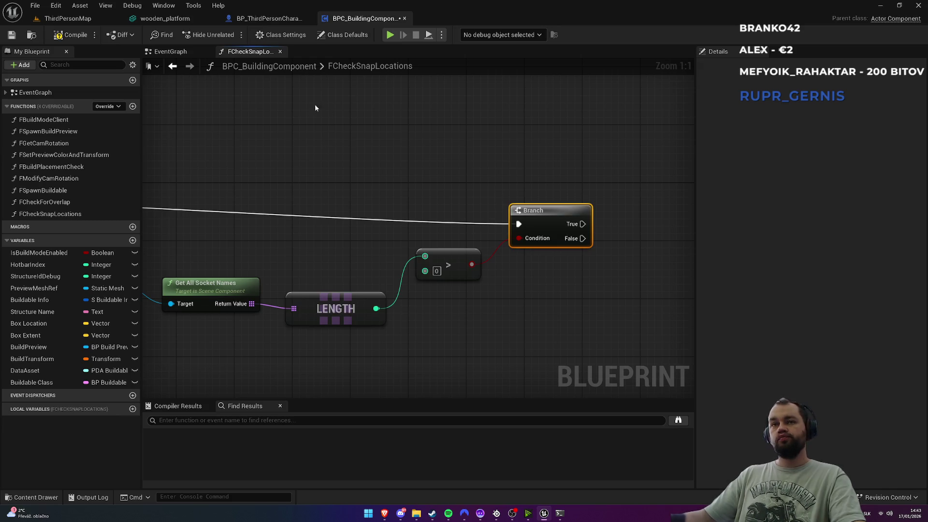
left_click_drag(315, 107, 611, 108)
left_click(241, 191)
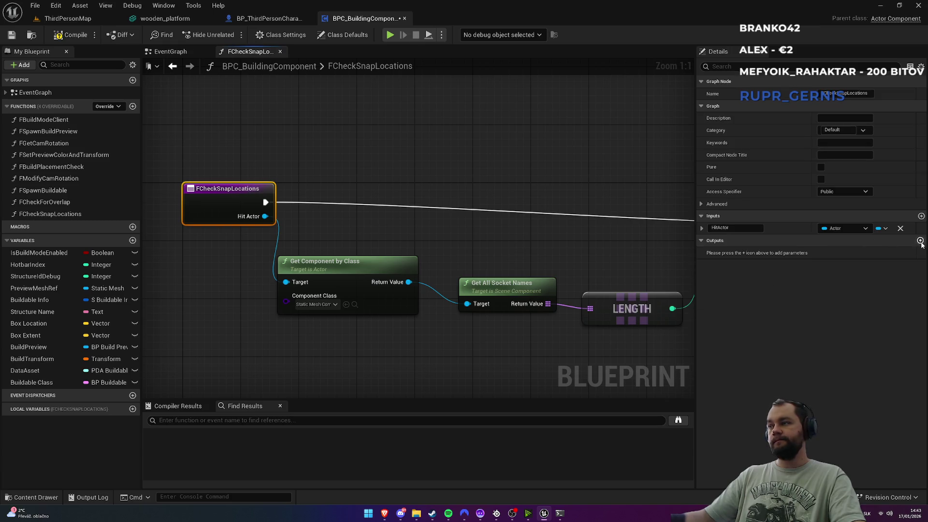
Step: Add a Boolean output named Found to FCheckSnapLocations
left_click(920, 241)
left_click(843, 252)
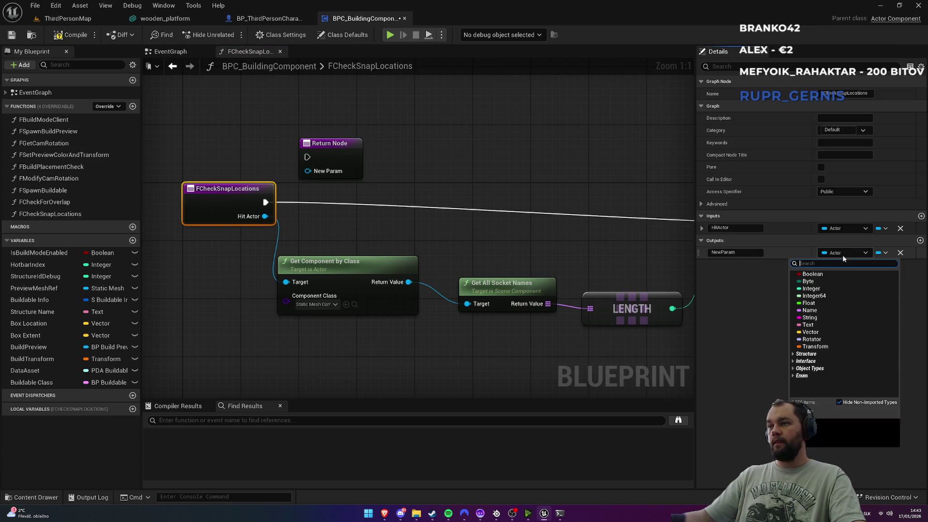
left_click(820, 279)
left_click(734, 252)
type("Found")
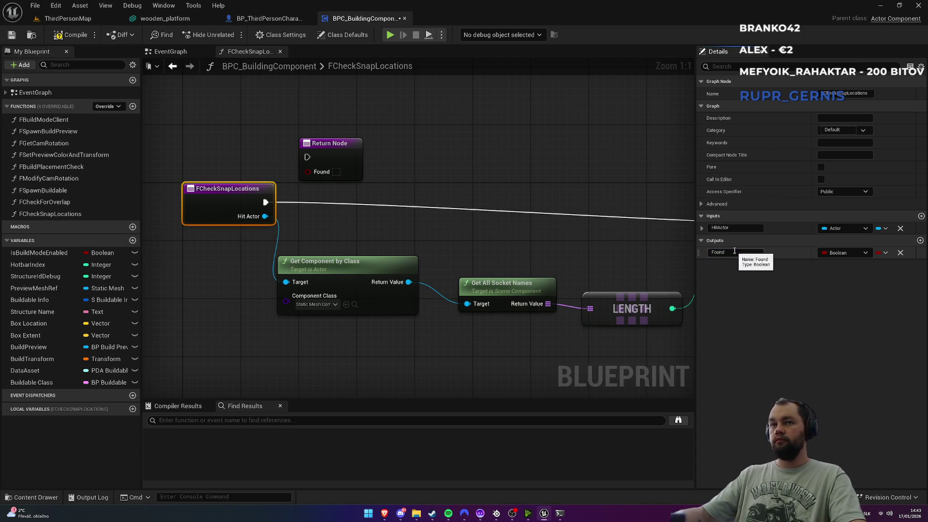
key("Return")
scroll(414, 164, "down", 2)
left_click_drag(394, 207, 250, 210)
Step: Add a second output of type Transform named Transform
left_click(920, 240)
left_click(843, 267)
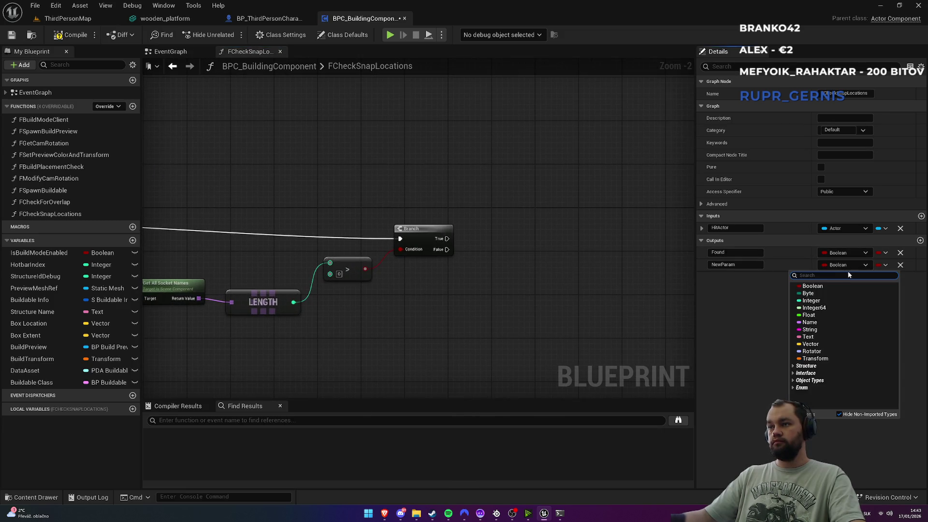
left_click(821, 356)
left_click(748, 265)
type("orm")
key("Return")
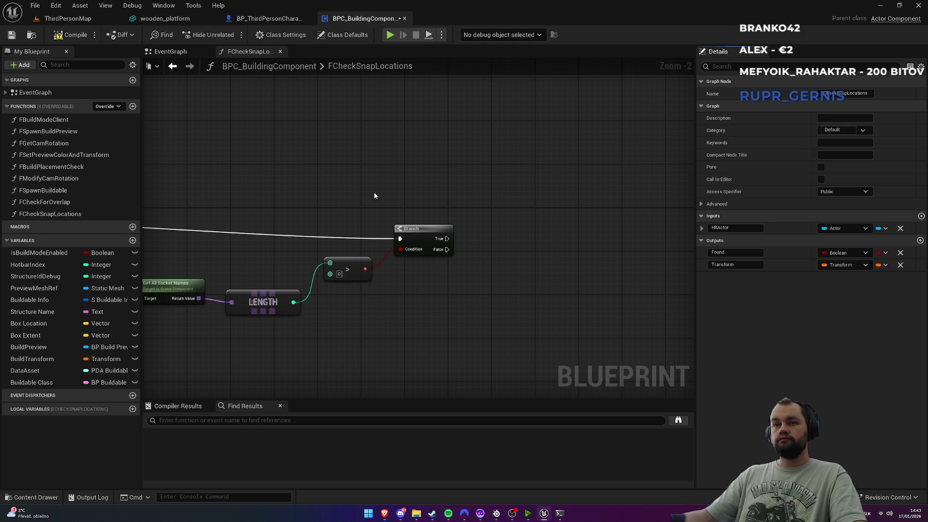
Step: Wire Branch False to the Return Node and promote Found to local variable LocalFound
scroll(375, 195, "down", 3)
left_click(555, 227)
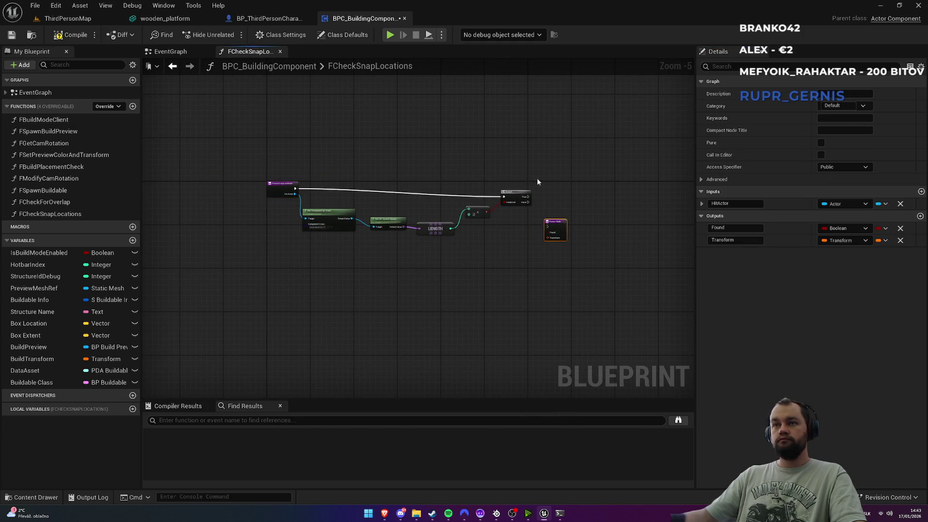
scroll(535, 178, "up", 5)
left_click_drag(505, 231, 558, 295)
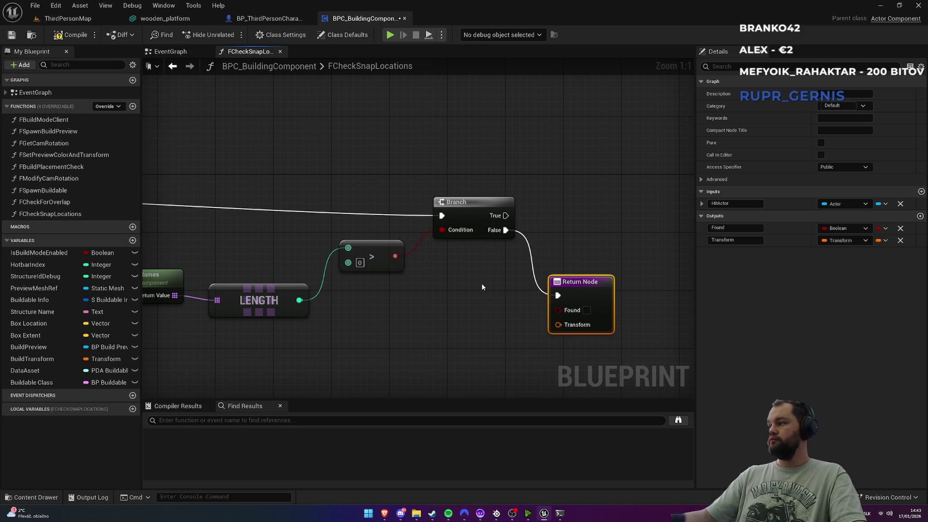
left_click_drag(555, 309, 478, 320)
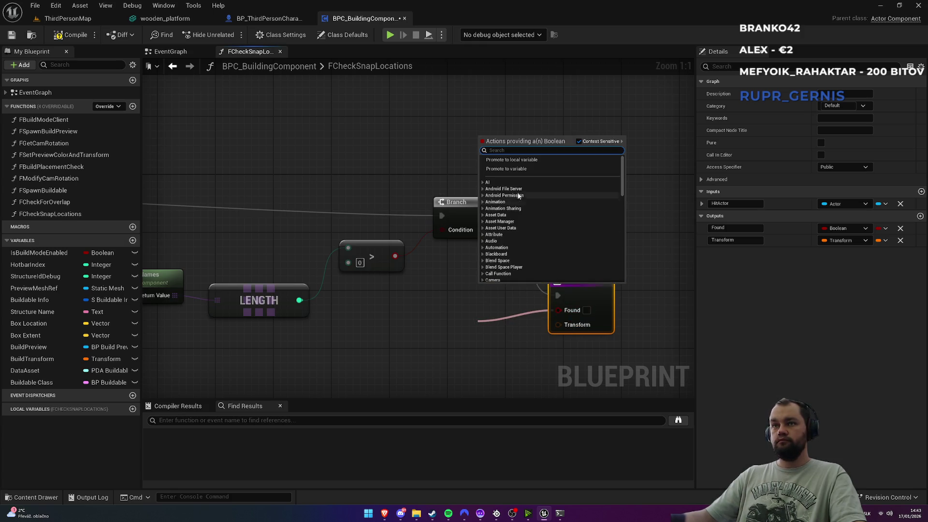
left_click(515, 163)
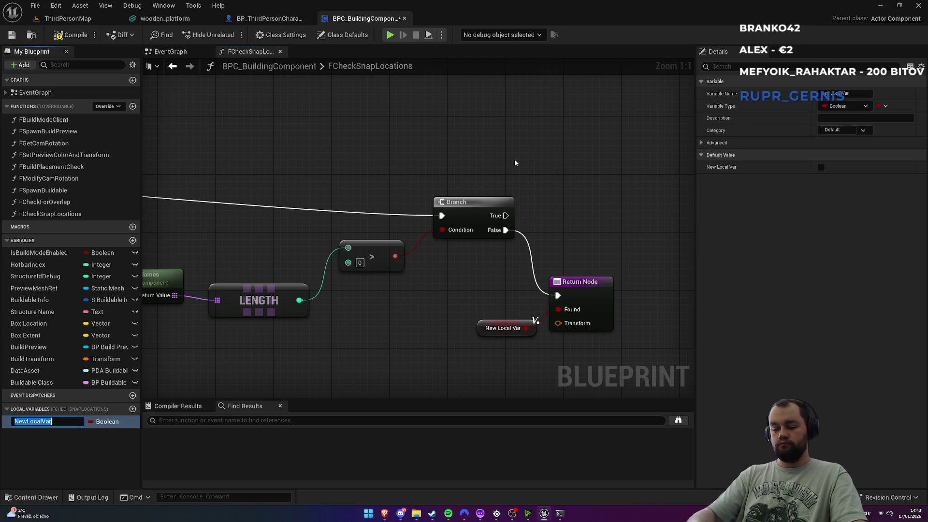
type("LocalFound")
key("Return")
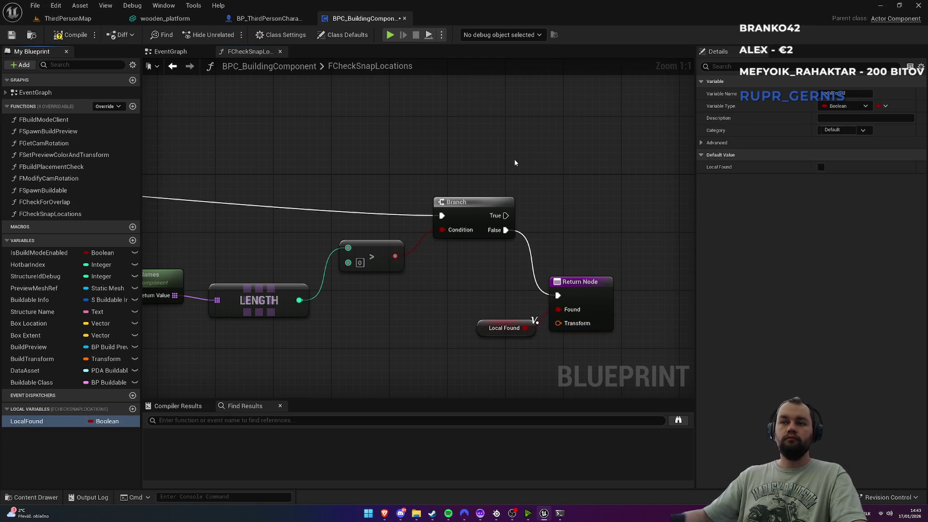
Step: Reposition Local Found and drag a wire from the Get All Socket Names array
mouse_move(484, 328)
left_mouse_down()
mouse_move(485, 357)
mouse_move(507, 296)
mouse_move(472, 240)
left_mouse_up()
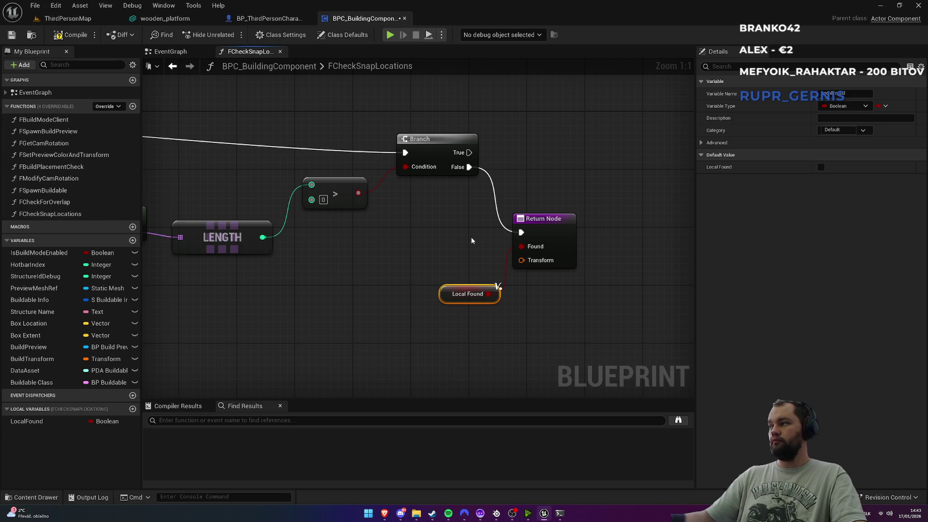
left_click_drag(529, 236, 483, 279)
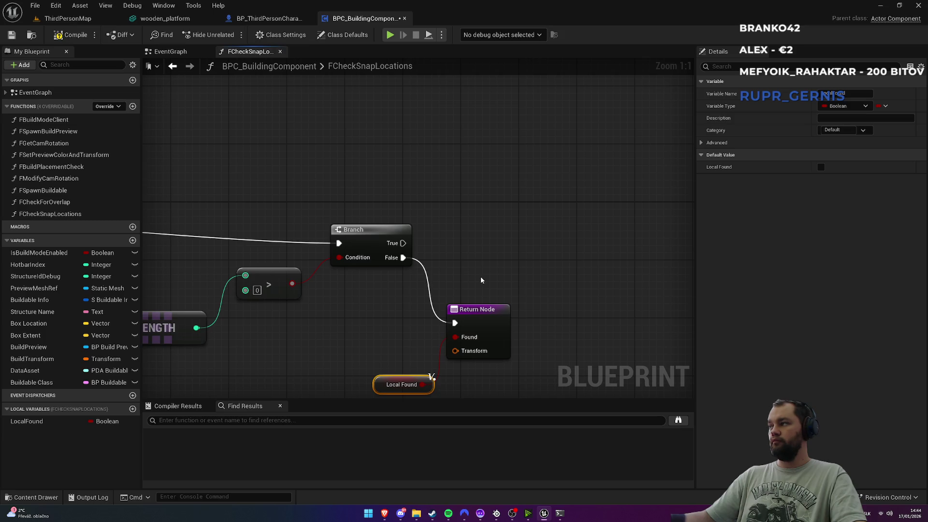
scroll(349, 323, "down", 2)
left_click_drag(340, 240, 464, 193)
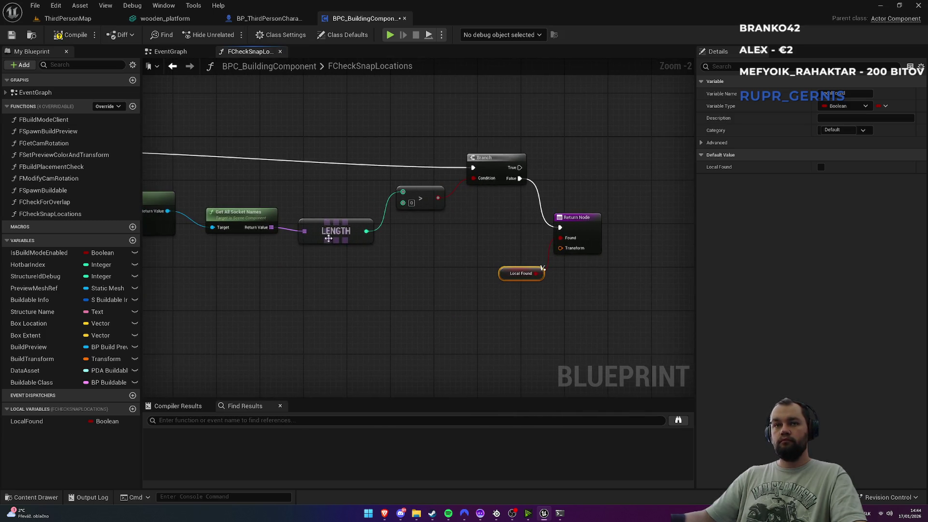
mouse_move(270, 233)
left_mouse_down()
mouse_move(331, 237)
mouse_move(556, 186)
mouse_move(580, 192)
left_mouse_up()
type("for")
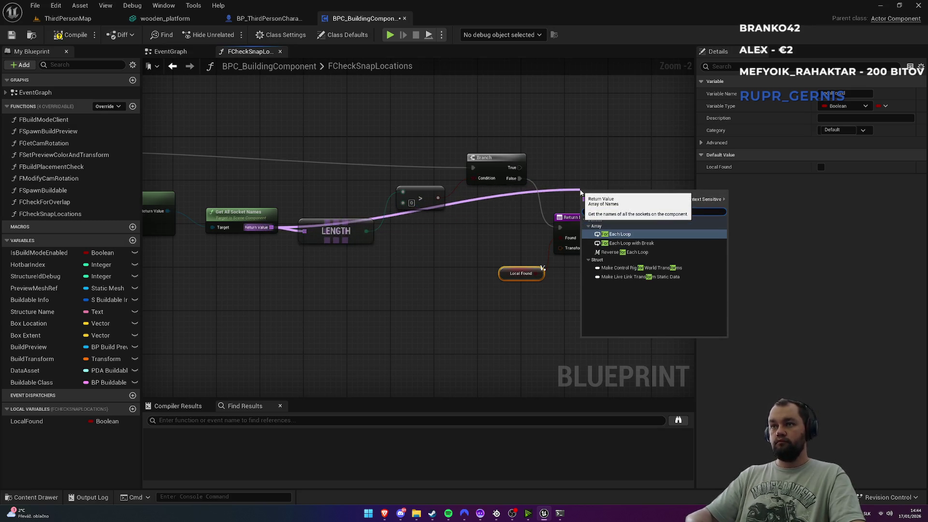
Step: Loop over the socket names with a For Each Loop executed from Branch True
key("Return")
scroll(570, 203, "up", 1)
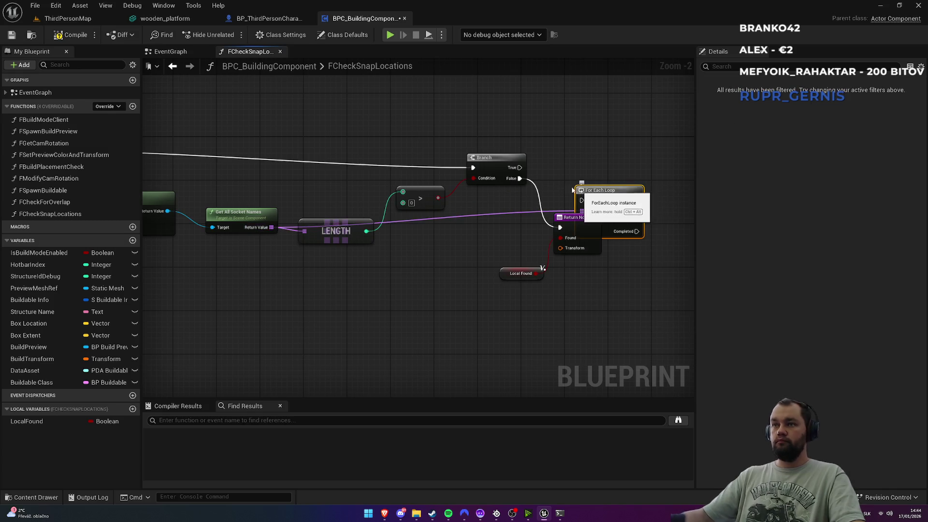
scroll(467, 199, "up", 1)
left_click_drag(467, 201, 539, 169)
mouse_move(369, 176)
left_mouse_down()
mouse_move(441, 196)
mouse_move(526, 191)
left_mouse_up()
left_click(610, 139)
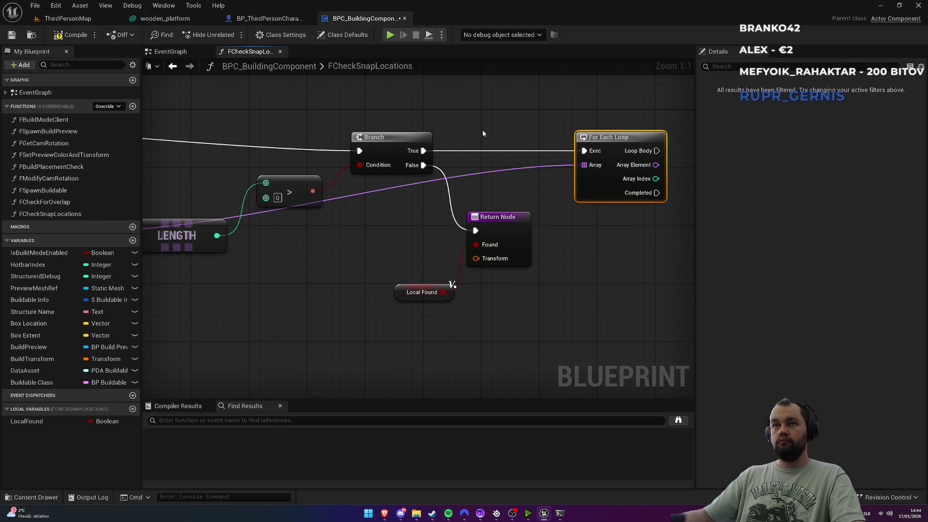
scroll(397, 166, "down", 2)
mouse_move(362, 125)
left_mouse_down()
mouse_move(389, 143)
mouse_move(556, 194)
mouse_move(567, 167)
left_mouse_up()
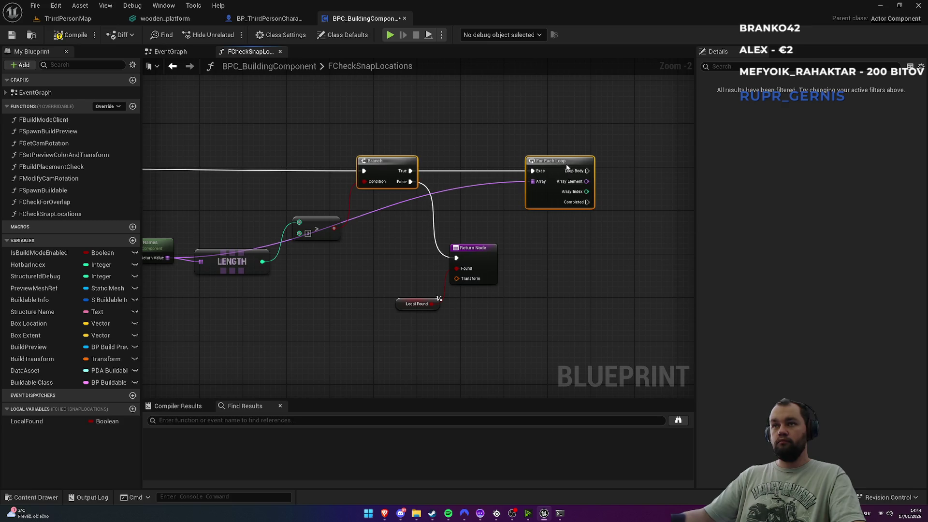
left_click(570, 265)
left_click_drag(570, 265, 443, 298)
Step: Convert each Array Element with To String (Name) and feed it into a String Contains node
left_click_drag(450, 218, 482, 242)
type("to str")
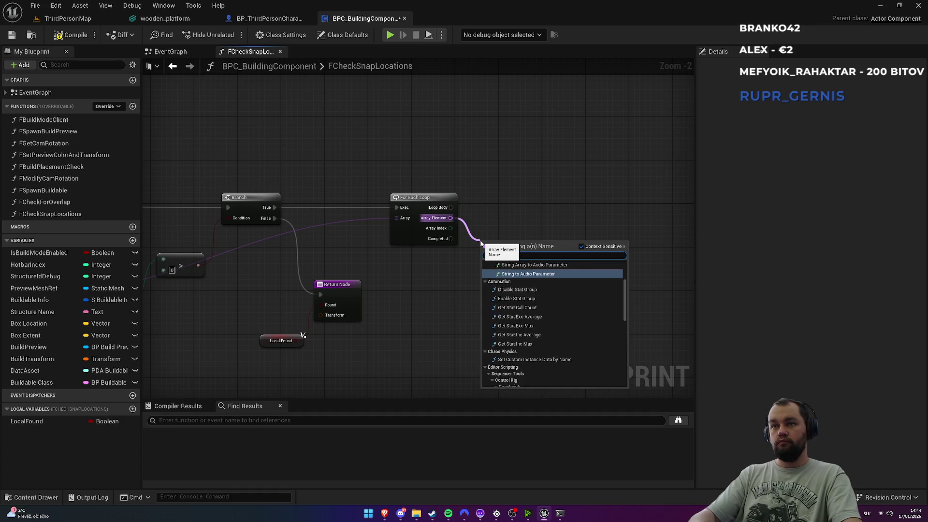
left_click(519, 383)
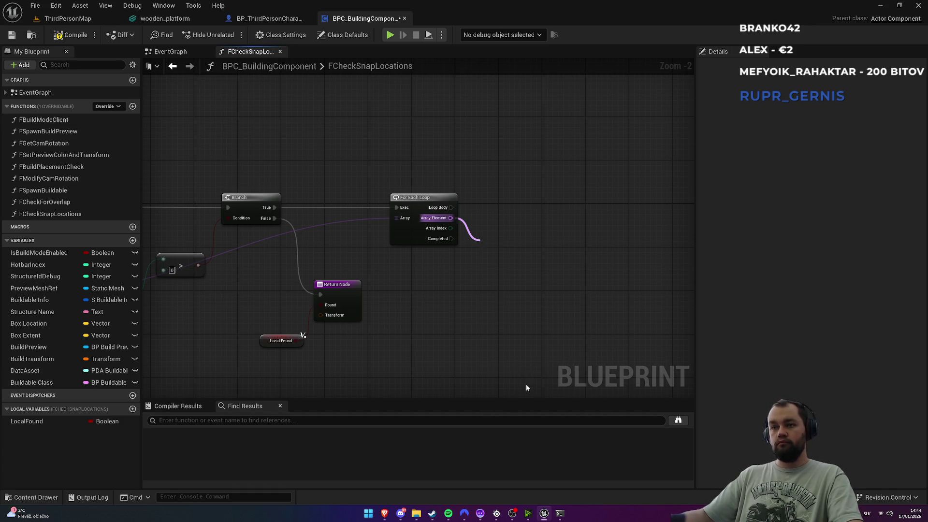
left_click_drag(499, 248, 499, 271)
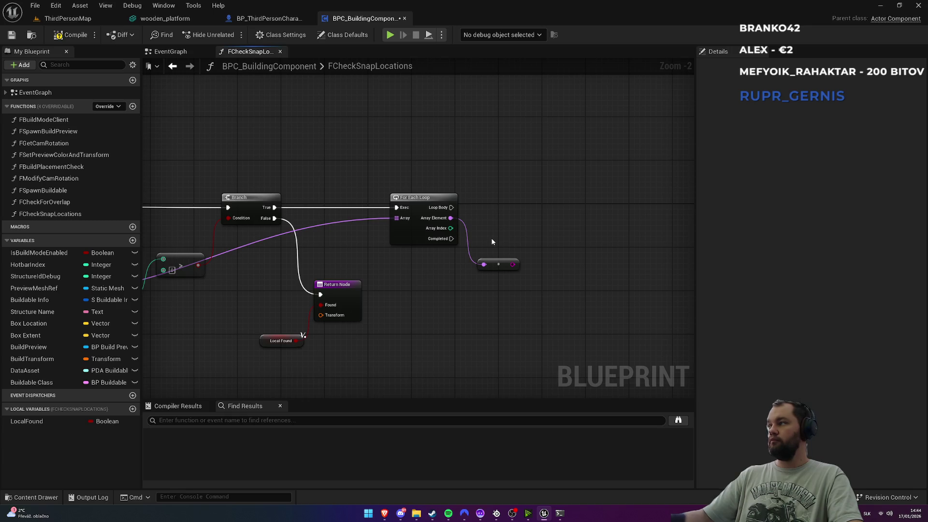
left_click_drag(513, 264, 574, 258)
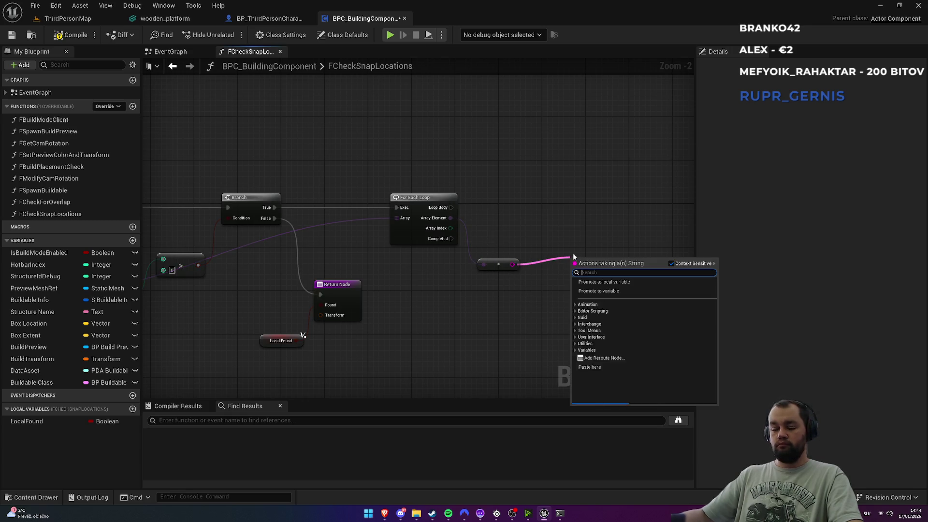
type("contain")
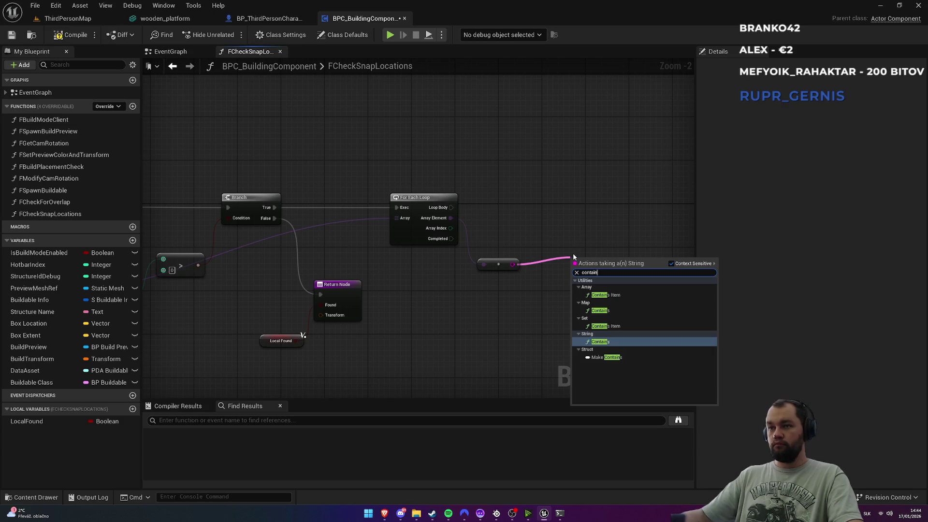
key("Return")
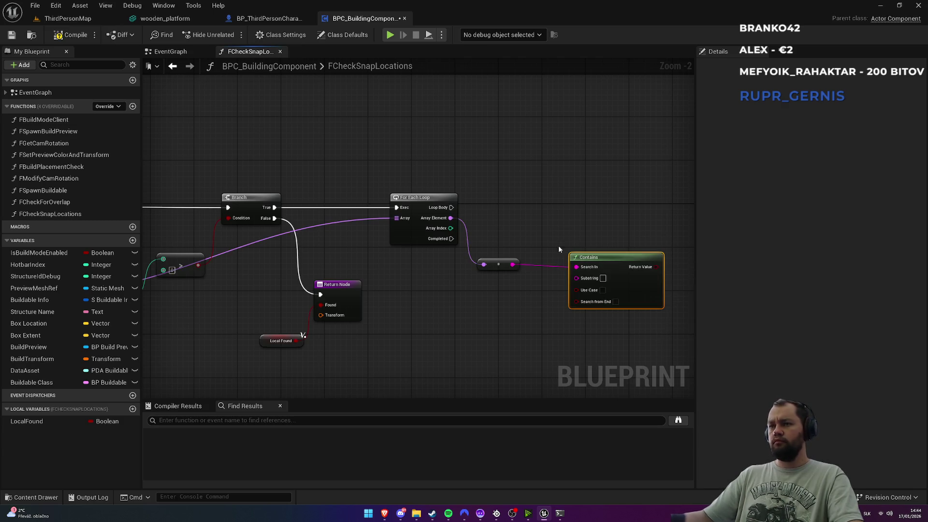
Step: Arrange the conversion and Contains nodes and add a Buildable Info getter
left_click_drag(556, 246, 525, 251)
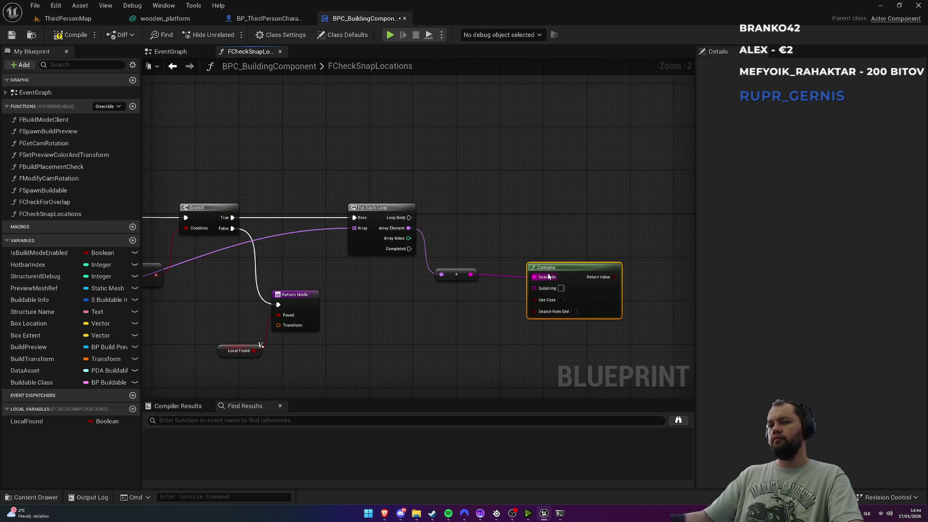
scroll(479, 248, "up", 2)
left_click_drag(456, 295, 464, 290)
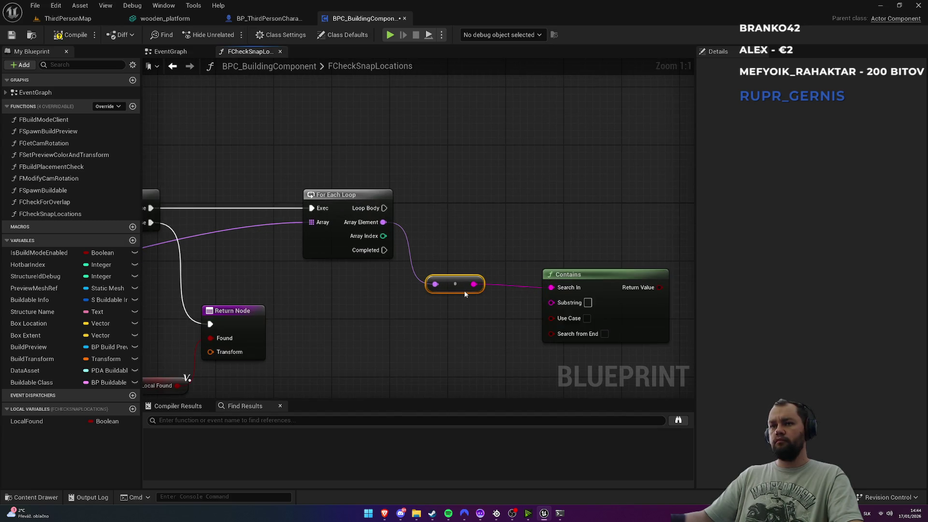
mouse_move(568, 274)
left_mouse_down()
mouse_move(439, 303)
mouse_move(564, 260)
mouse_move(567, 269)
mouse_move(545, 269)
left_mouse_up()
left_click(565, 250)
left_click(523, 213)
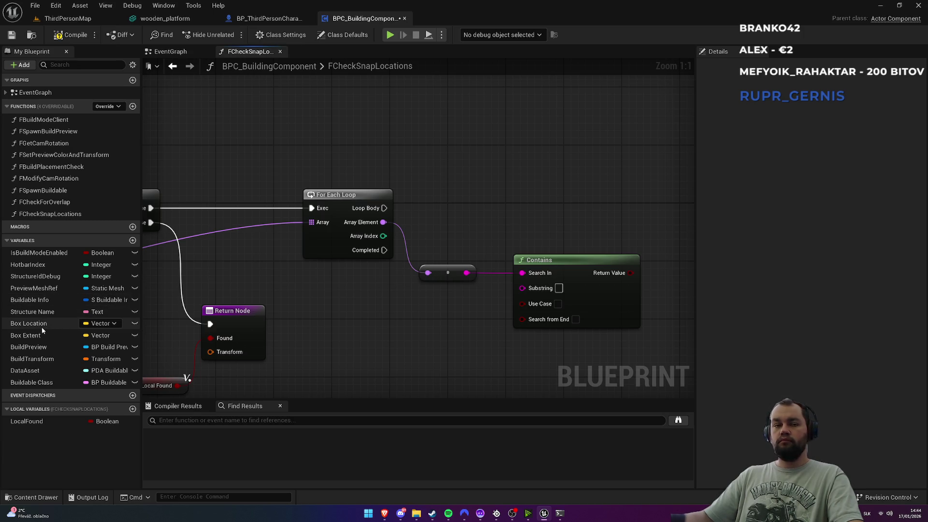
mouse_move(42, 302)
left_mouse_down()
mouse_move(368, 295)
mouse_move(341, 344)
left_mouse_up()
Step: Break the Buildable Info getter into a Break S Buildable Info node and position both
left_click_drag(385, 322, 371, 287)
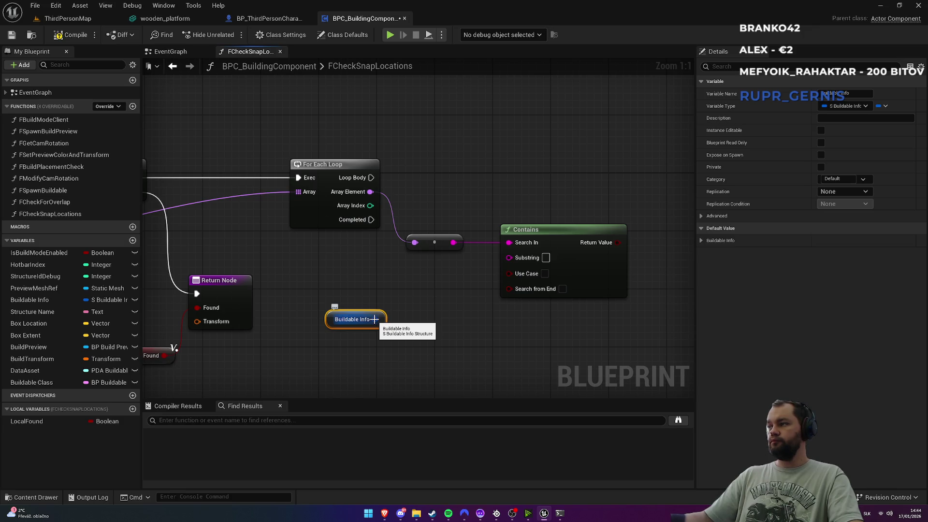
left_click_drag(375, 319, 425, 330)
type("break")
key("Return")
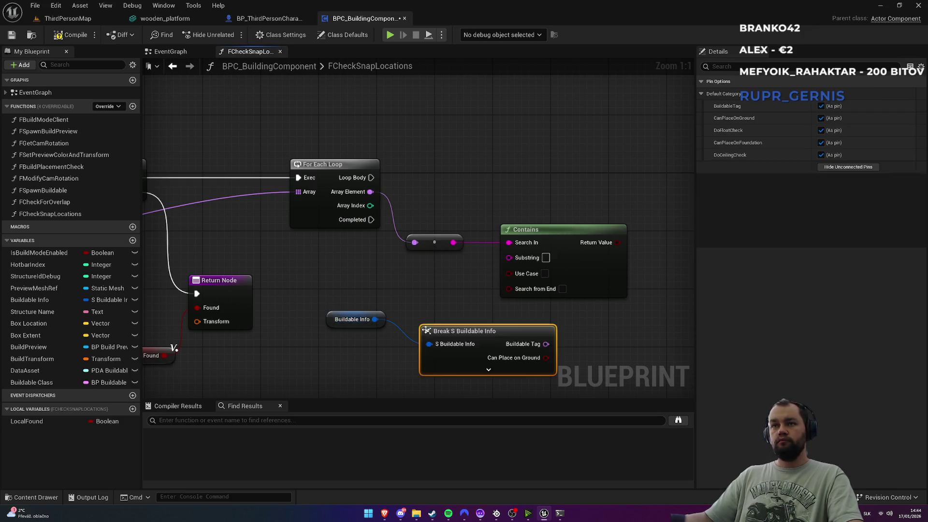
left_click(488, 369)
scroll(416, 246, "down", 1)
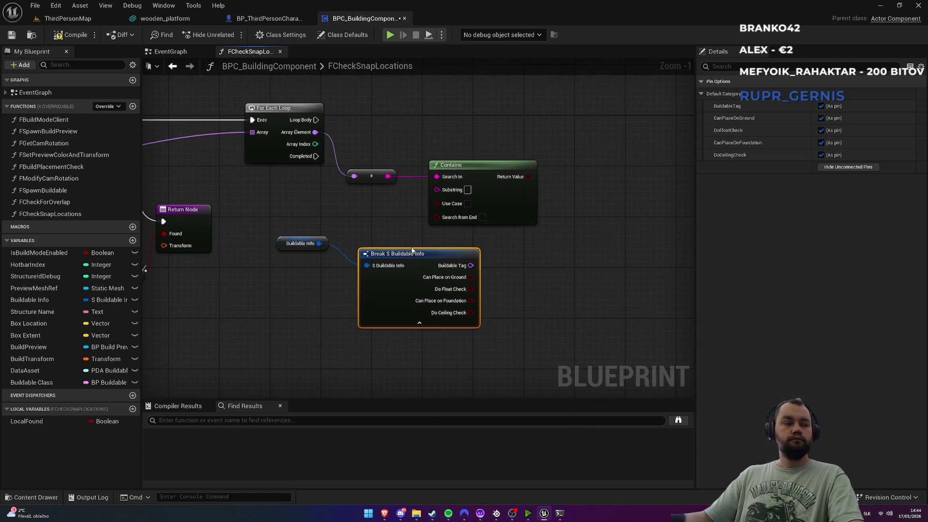
left_click_drag(418, 303, 418, 283)
left_click_drag(278, 247, 367, 219)
mouse_move(307, 201)
left_mouse_down()
mouse_move(377, 242)
mouse_move(349, 242)
left_mouse_up()
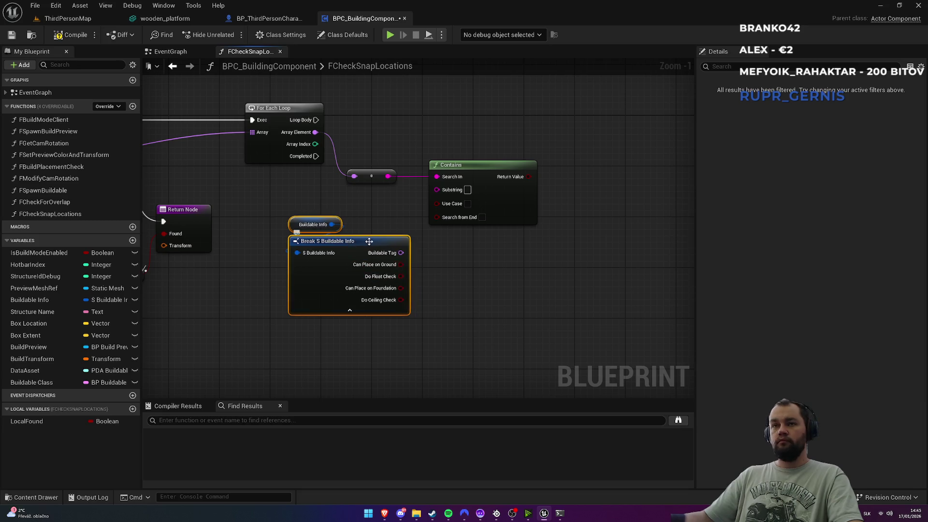
Step: Hide unconnected pins, expose only Buildable Tag, and wire it into Contains' Substring
left_click(365, 281)
left_click(844, 167)
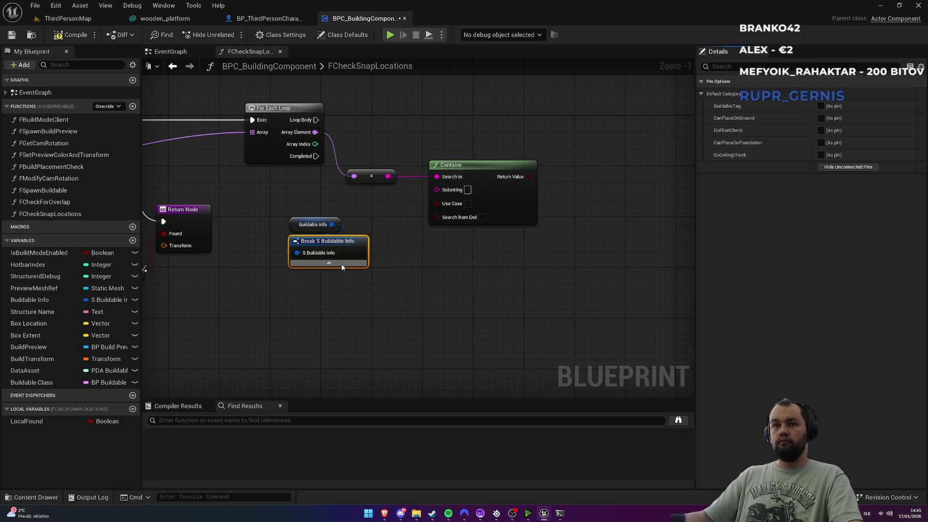
left_click(821, 107)
mouse_move(379, 253)
left_mouse_down()
mouse_move(440, 265)
mouse_move(451, 192)
mouse_move(456, 294)
mouse_move(465, 292)
left_mouse_up()
key("Escape")
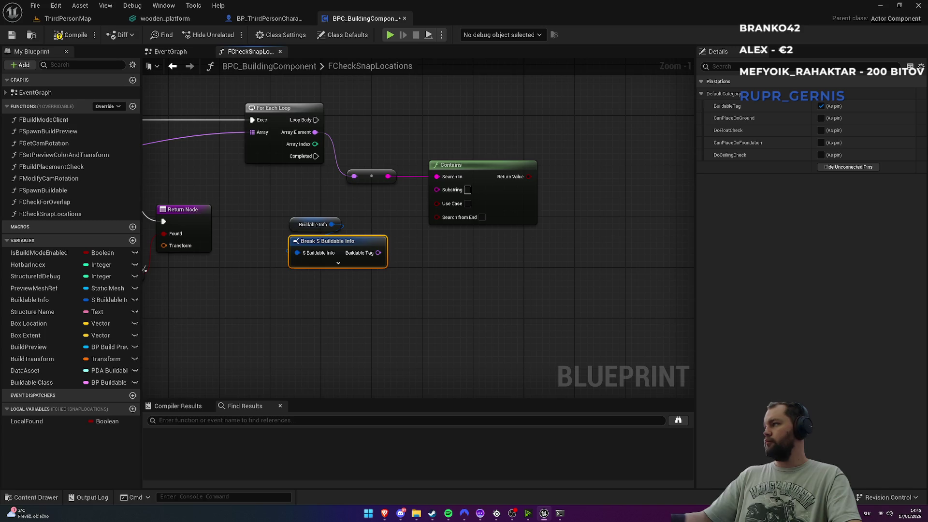
mouse_move(366, 255)
left_mouse_down()
mouse_move(445, 190)
mouse_move(437, 189)
left_mouse_up()
left_click_drag(490, 167, 528, 161)
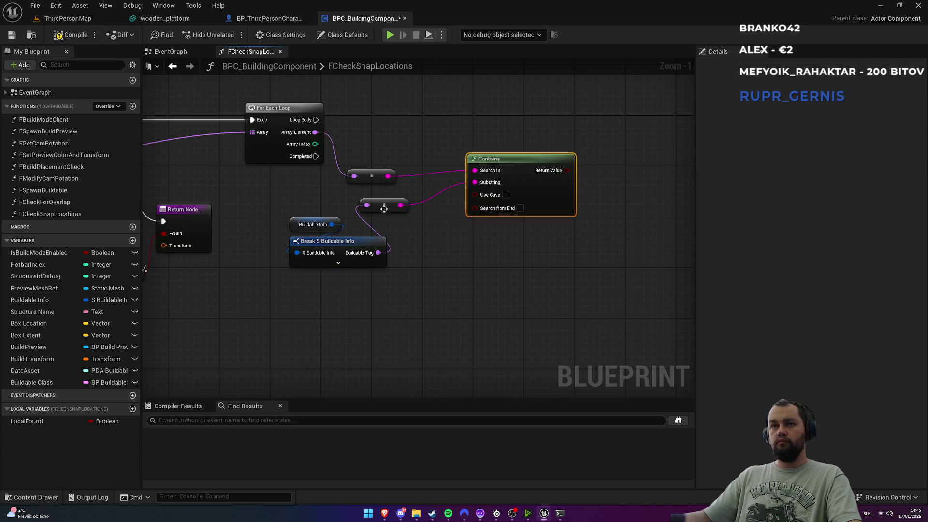
left_click_drag(391, 209, 423, 221)
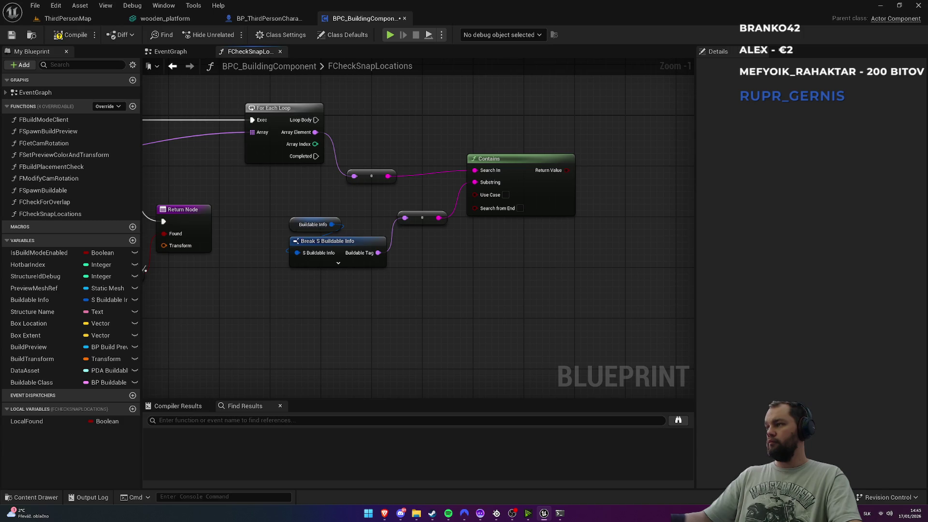
Step: Branch on the Contains result for every For Each Loop iteration
left_click_drag(570, 240, 453, 299)
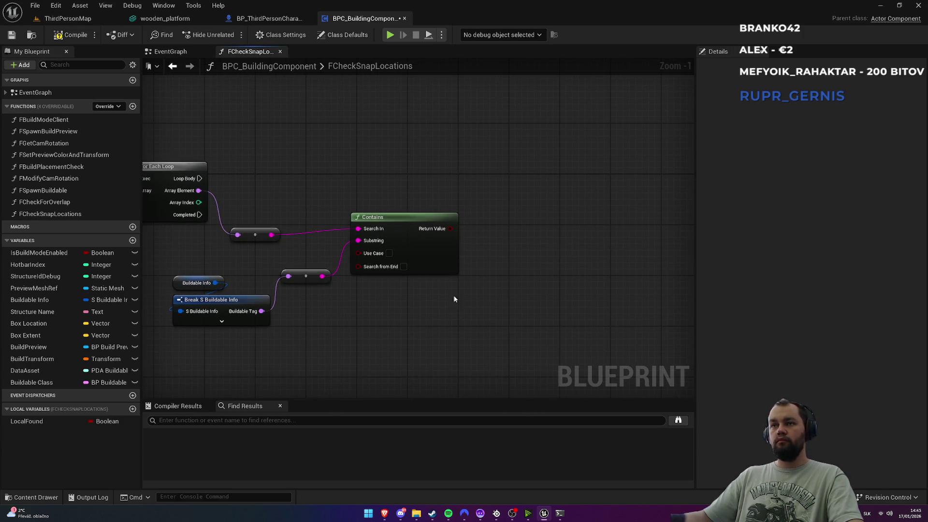
left_click_drag(445, 233, 520, 202)
type("branch")
key("Return")
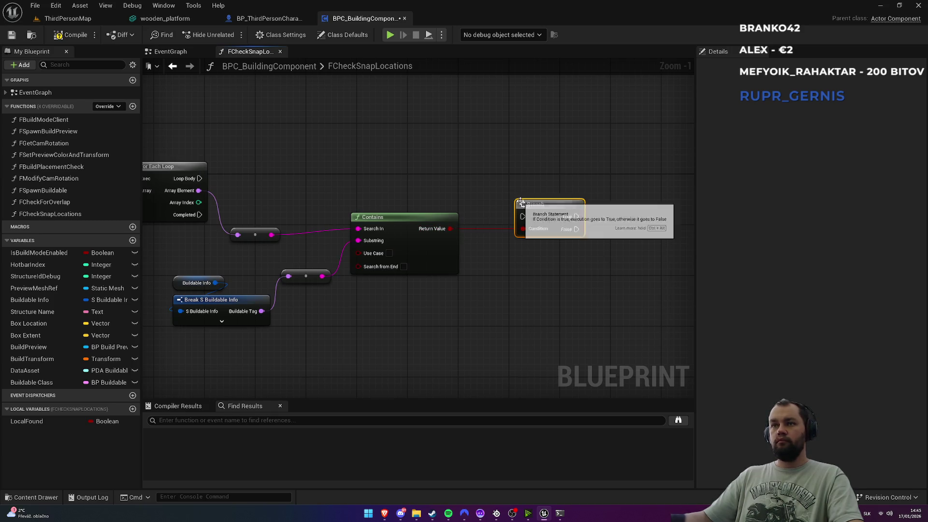
mouse_move(199, 178)
left_mouse_down()
mouse_move(523, 216)
mouse_move(546, 169)
mouse_move(537, 173)
left_mouse_up()
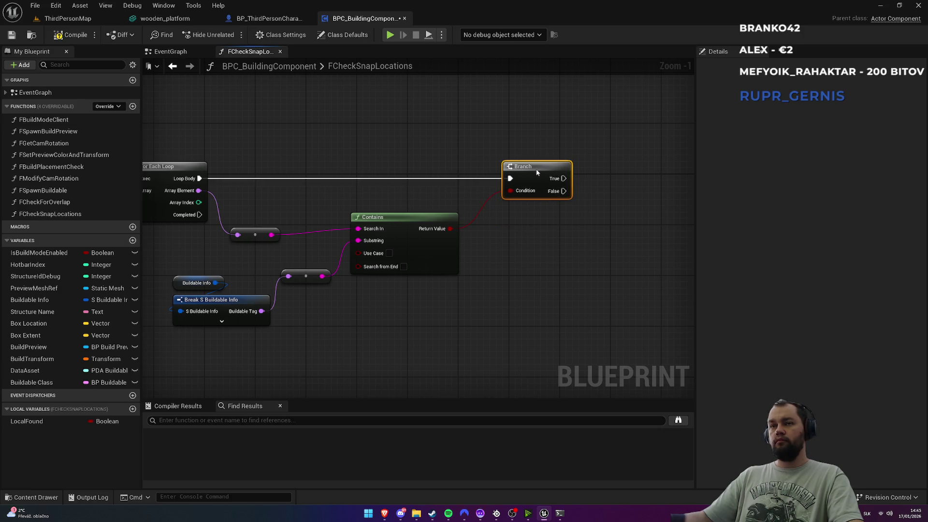
left_click(507, 132)
Step: Return to the Return Node area and add a new local variable to the function
left_click_drag(495, 361, 449, 385)
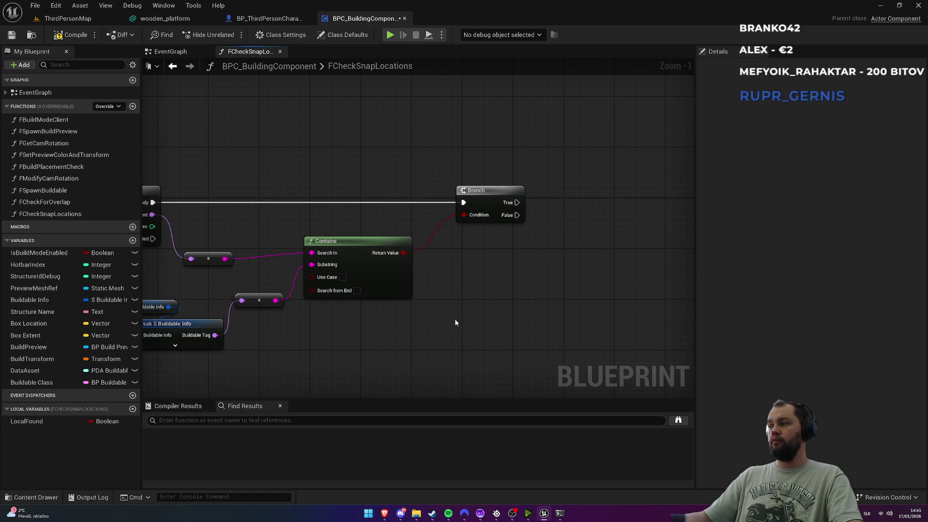
mouse_move(351, 324)
left_mouse_down()
mouse_move(458, 315)
mouse_move(492, 295)
left_mouse_up()
left_click_drag(465, 347, 556, 310)
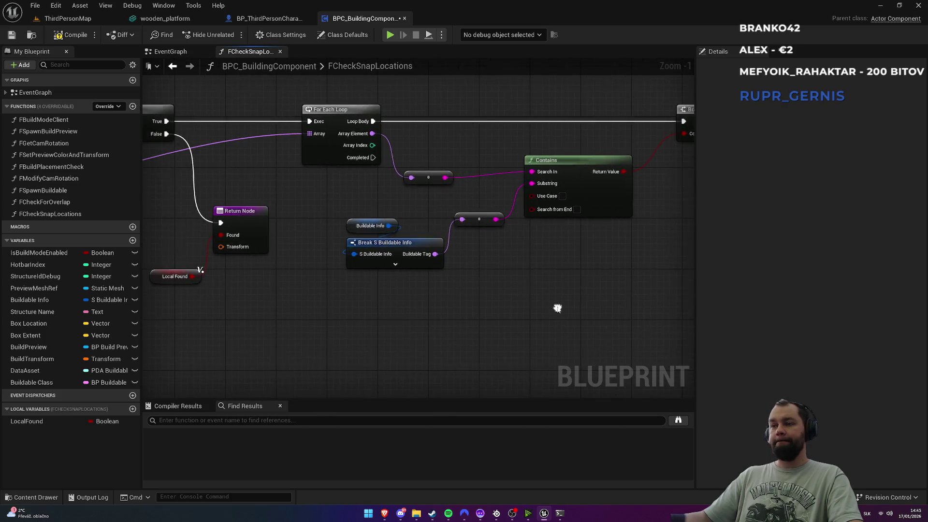
left_click(129, 409)
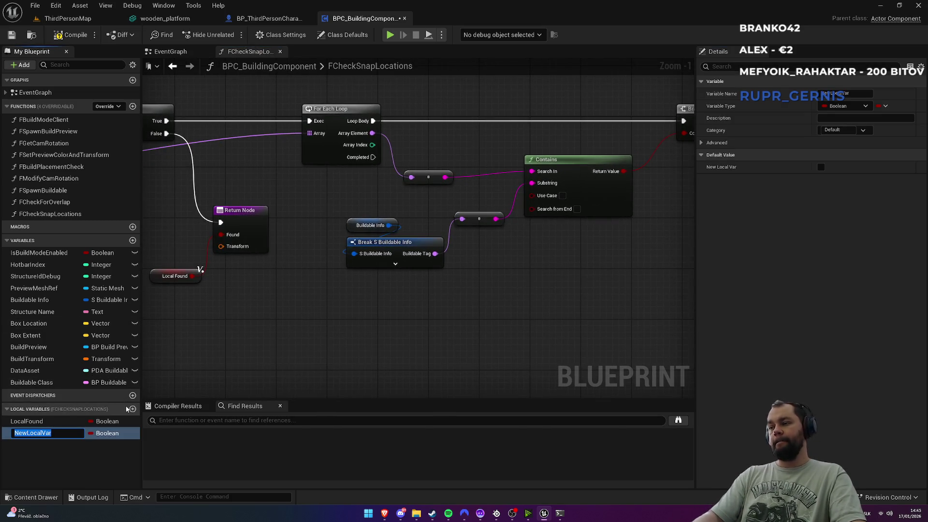
Step: Name the local variable LocalSocketNames, make it a Name array, and compile
type("LocalSocket")
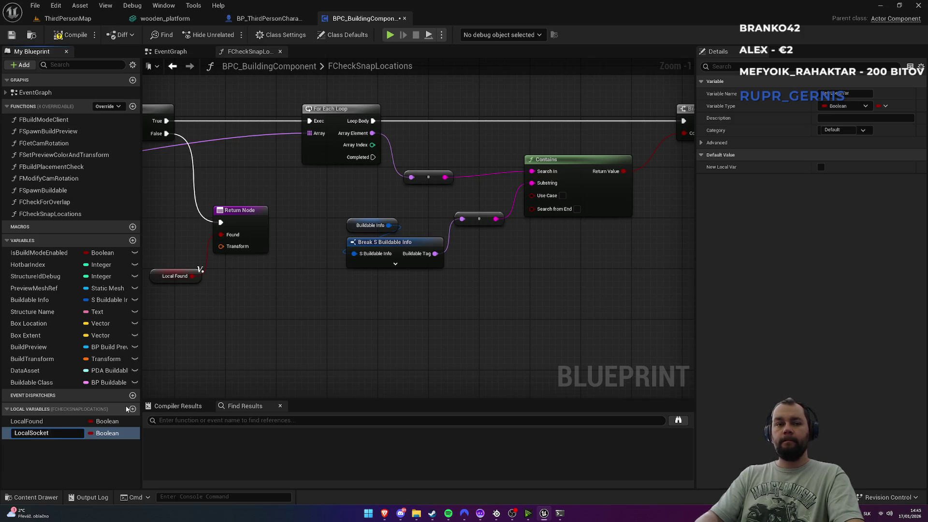
type("Names")
key("Return")
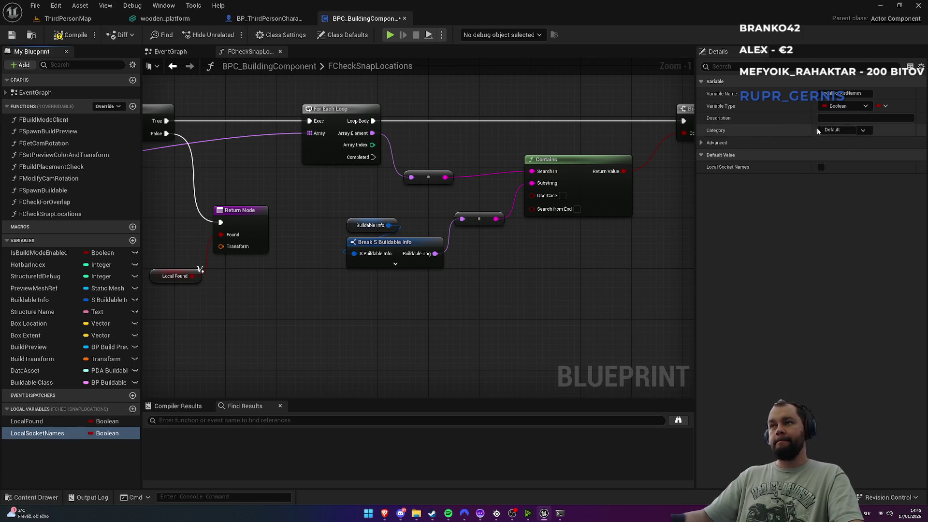
left_click(847, 107)
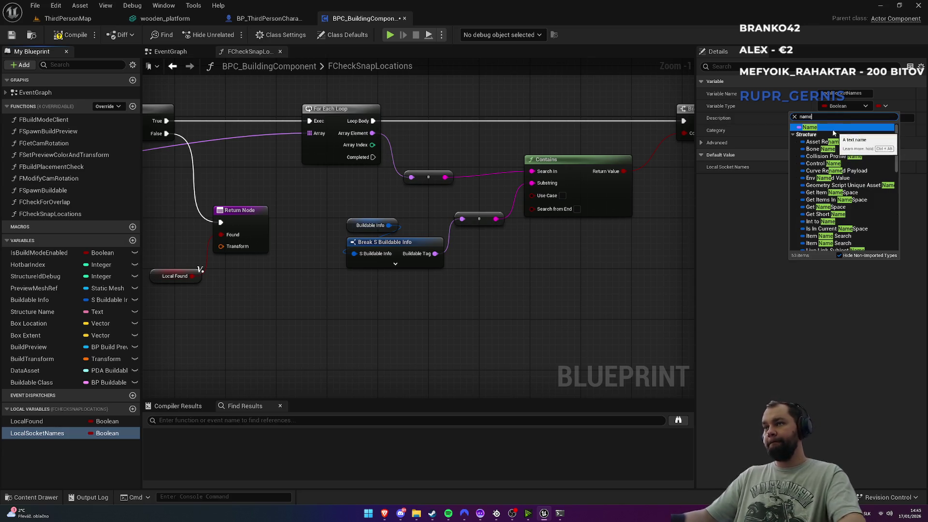
left_click(834, 129)
left_click(878, 106)
left_click(870, 129)
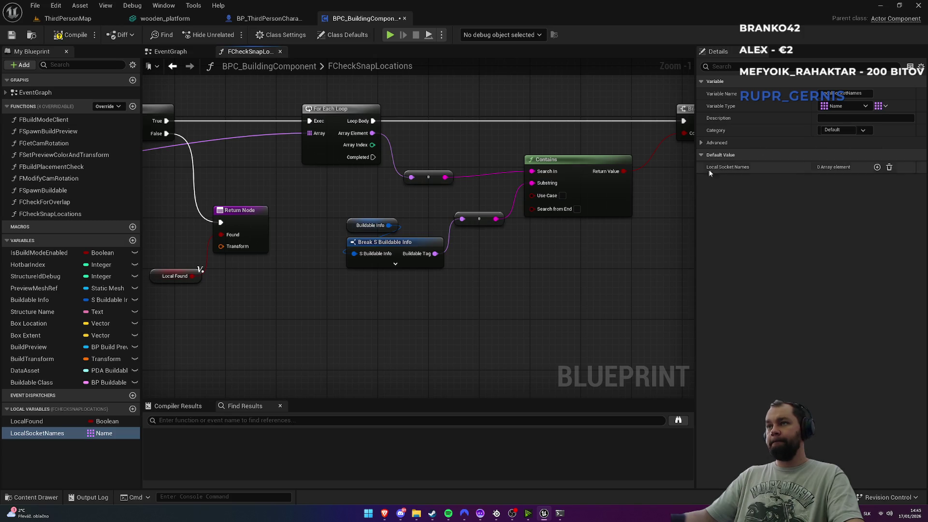
left_click(72, 34)
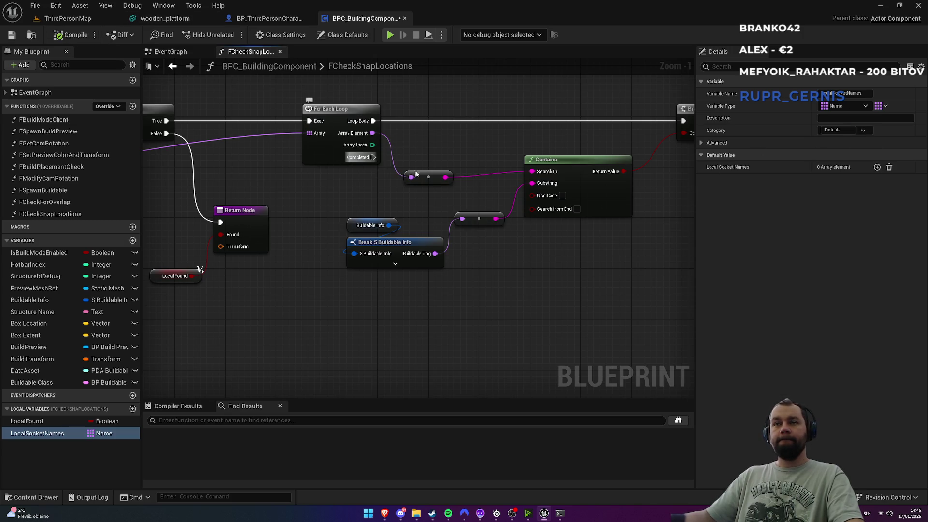
Step: Add Unique the loop's Array Element into Local Socket Names on the Branch's True output
left_click_drag(406, 172, 196, 219)
mouse_move(2, 429)
left_mouse_down()
mouse_move(290, 290)
mouse_move(415, 131)
mouse_move(523, 138)
left_mouse_up()
key("Escape")
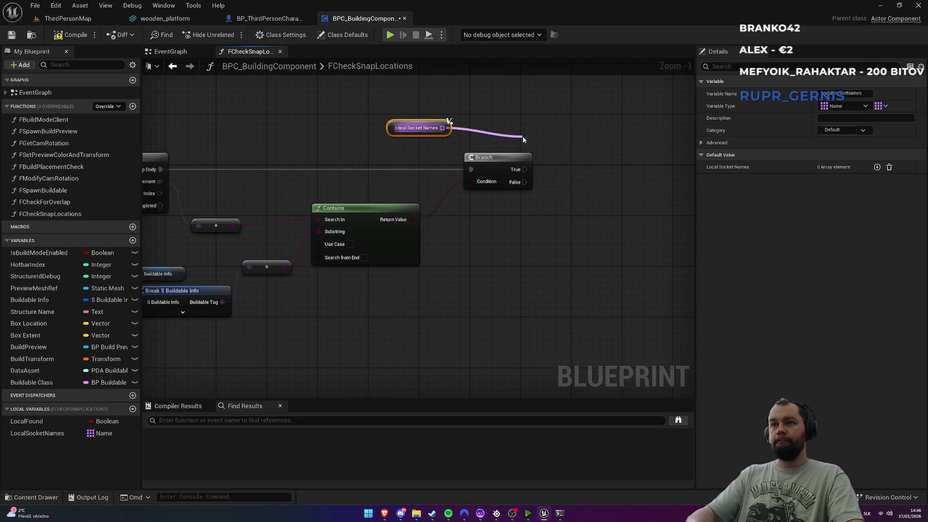
mouse_move(517, 169)
left_mouse_down()
mouse_move(529, 144)
mouse_move(608, 145)
left_mouse_up()
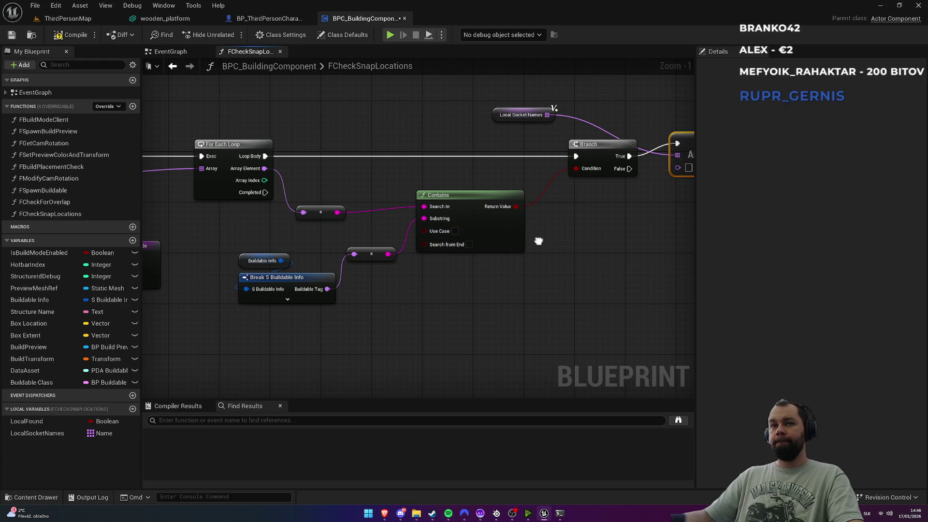
mouse_move(264, 168)
left_mouse_down()
mouse_move(341, 181)
mouse_move(681, 174)
mouse_move(617, 169)
left_mouse_up()
Step: Position Add Unique and its Local Socket Names getter beside the Branch, then review the graph
left_click_drag(591, 209, 448, 259)
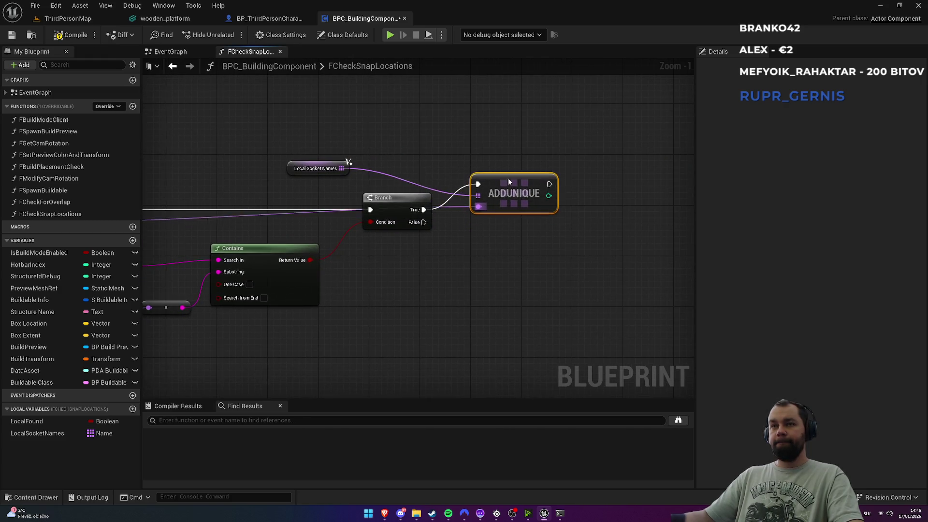
mouse_move(502, 181)
left_mouse_down()
mouse_move(535, 213)
mouse_move(515, 245)
left_mouse_up()
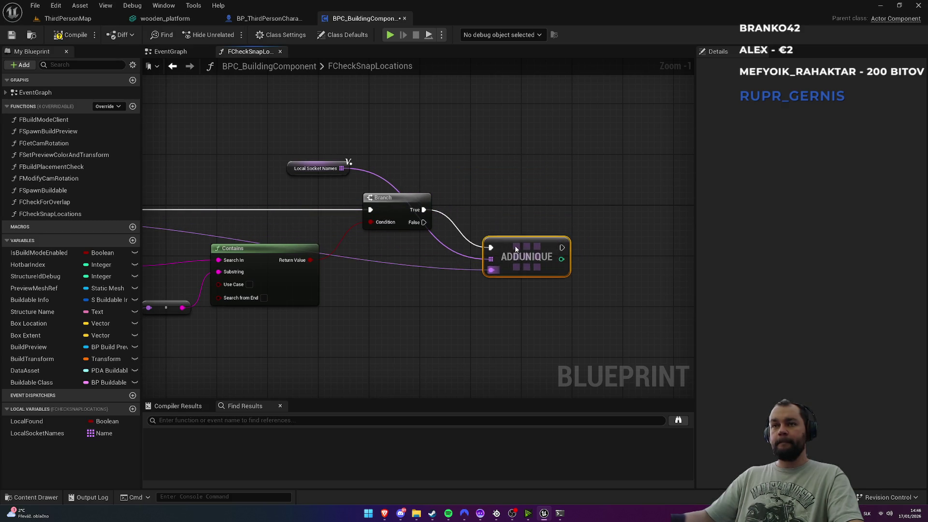
mouse_move(291, 171)
left_mouse_down()
mouse_move(430, 304)
mouse_move(490, 223)
mouse_move(487, 232)
left_mouse_up()
left_click(497, 193)
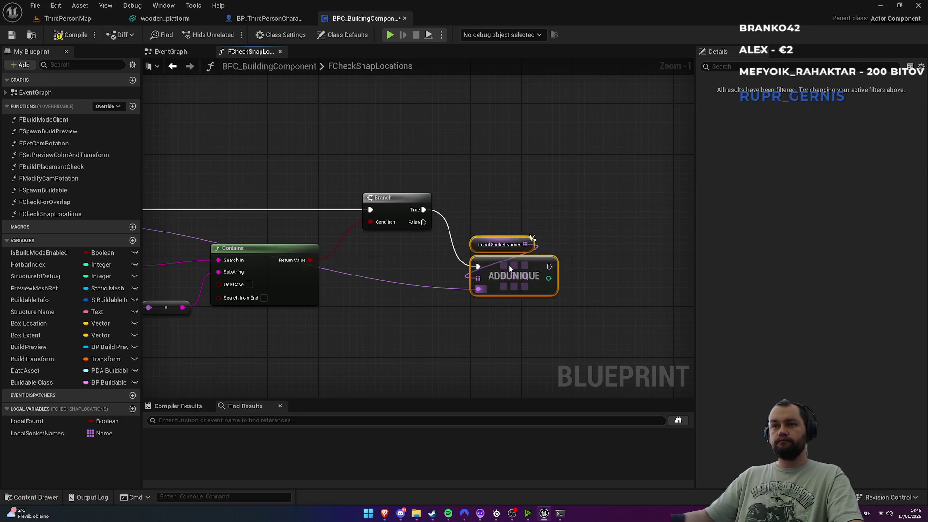
left_click_drag(431, 226, 641, 176)
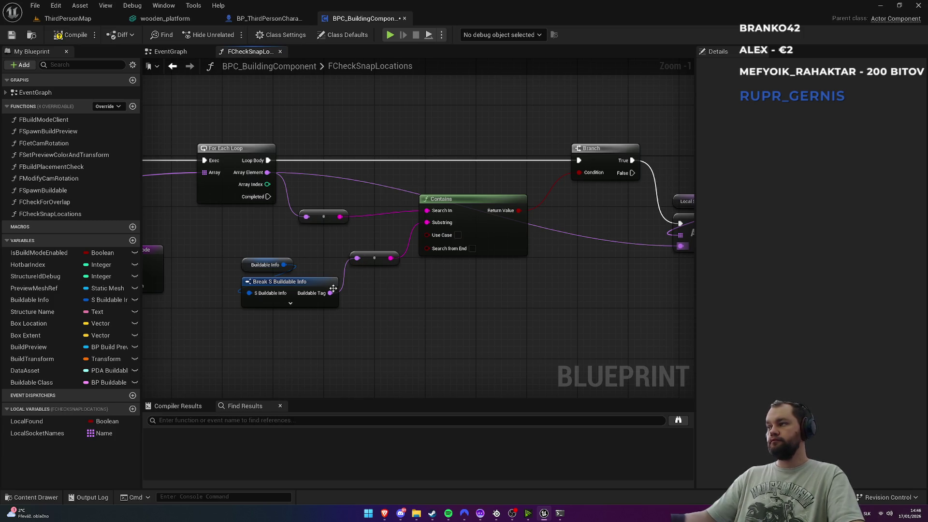
scroll(327, 295, "down", 2)
left_click_drag(174, 221, 557, 187)
left_click_drag(173, 222, 349, 204)
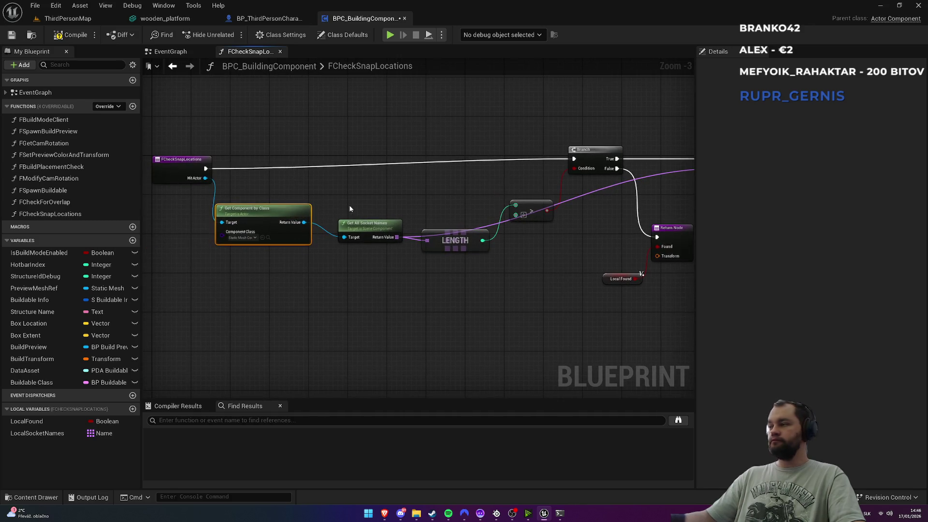
mouse_move(511, 223)
left_mouse_down()
mouse_move(203, 233)
mouse_move(311, 306)
mouse_move(332, 300)
left_mouse_up()
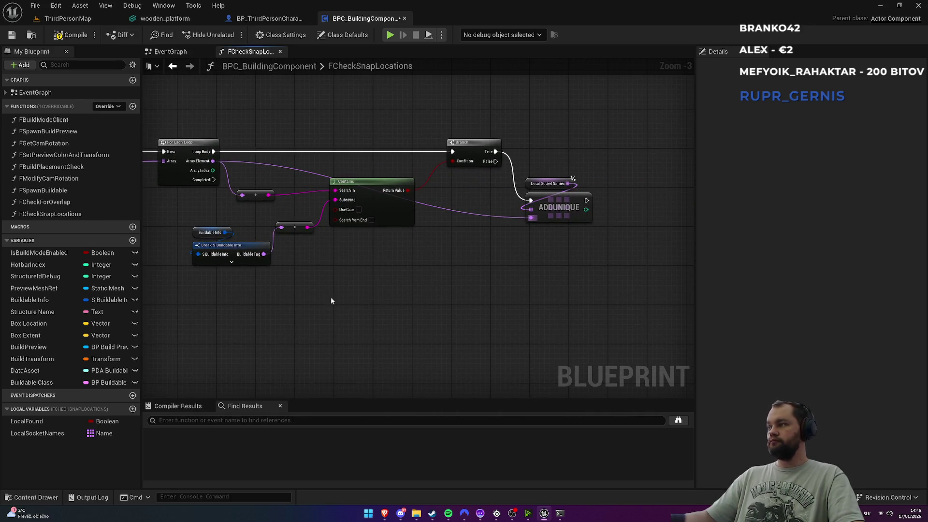
left_click_drag(421, 293, 356, 303)
scroll(447, 297, "up", 2)
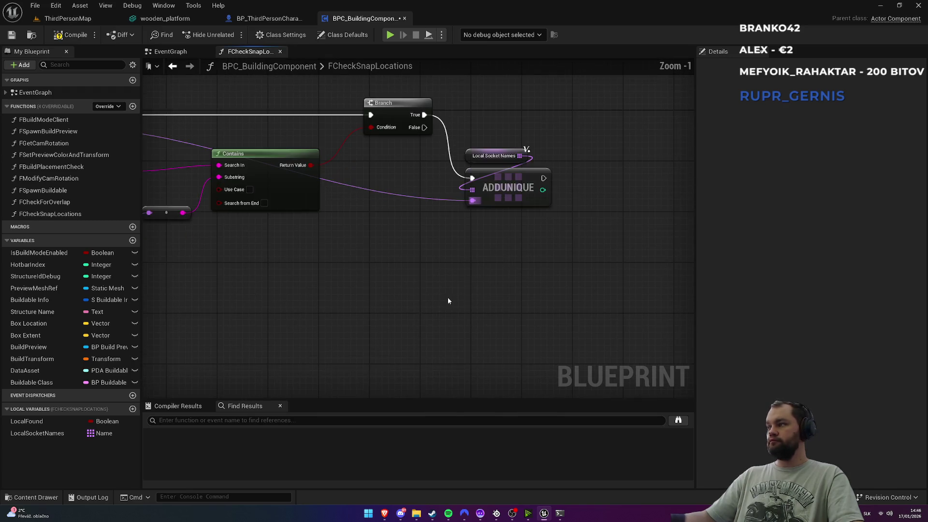
left_click_drag(448, 297, 353, 290)
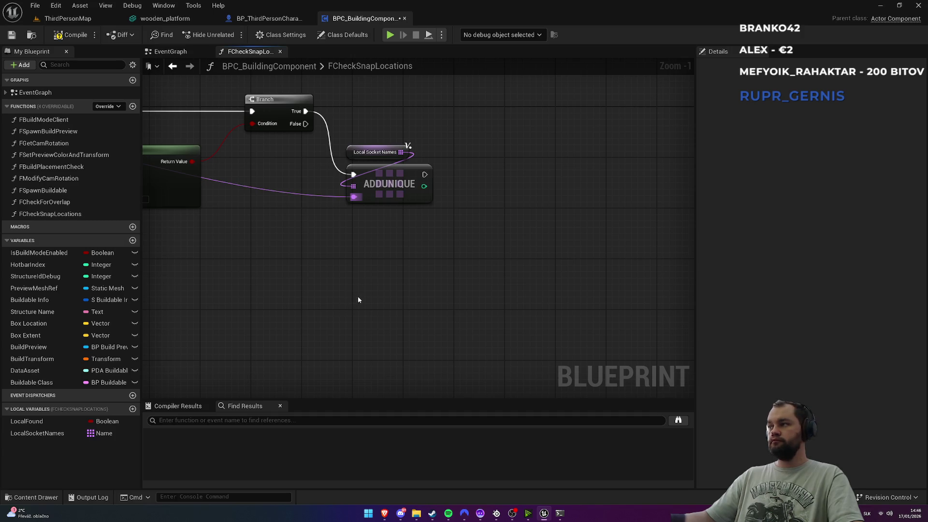
Step: Add Get Hit Actor feeding a Get Component by Class set to Static Mesh Component
right_click(358, 299)
type("hit ac")
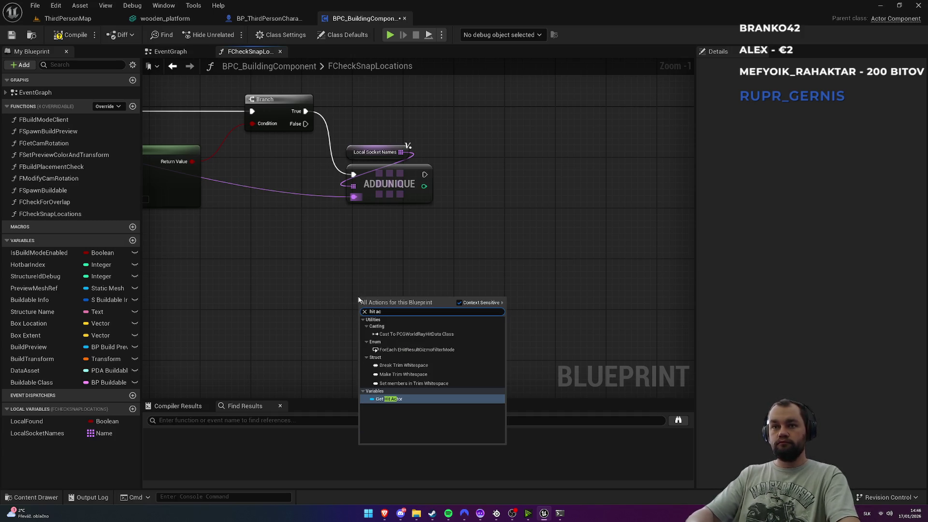
key("Return")
left_click_drag(395, 298, 441, 292)
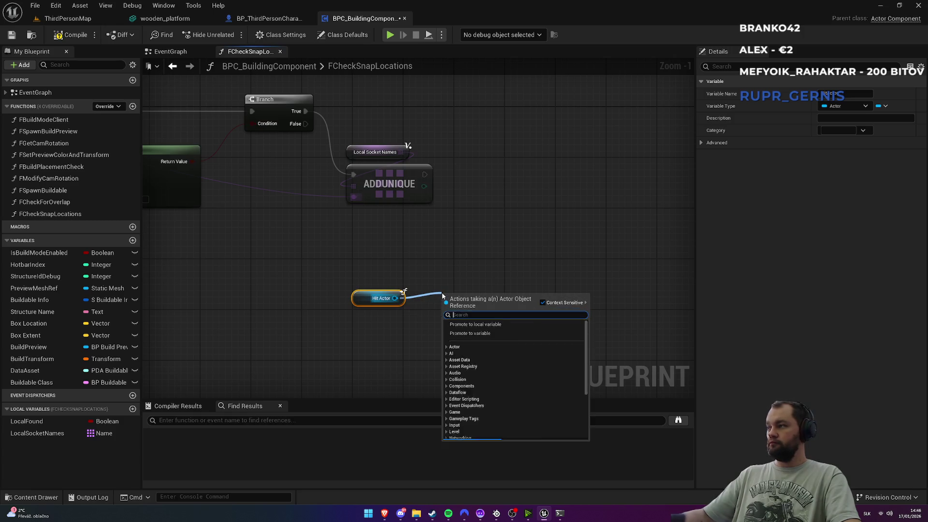
type("get co")
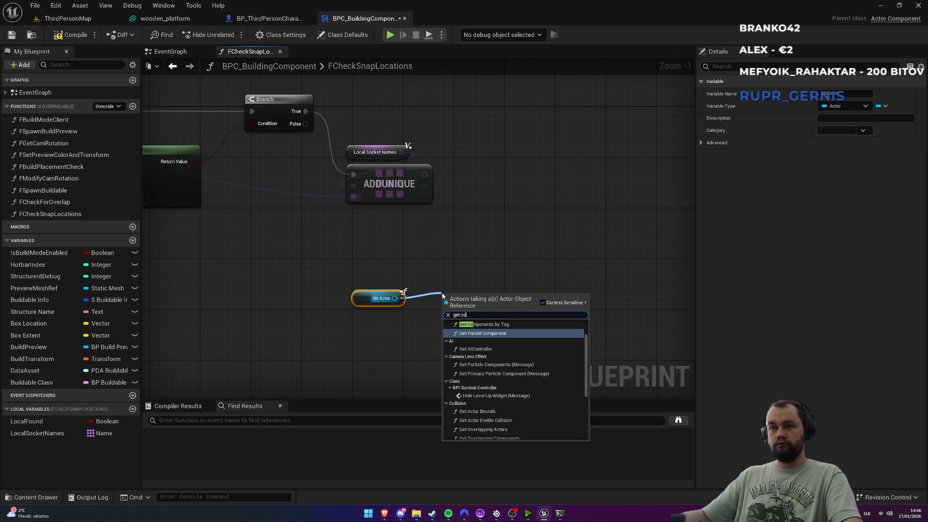
type("mpo")
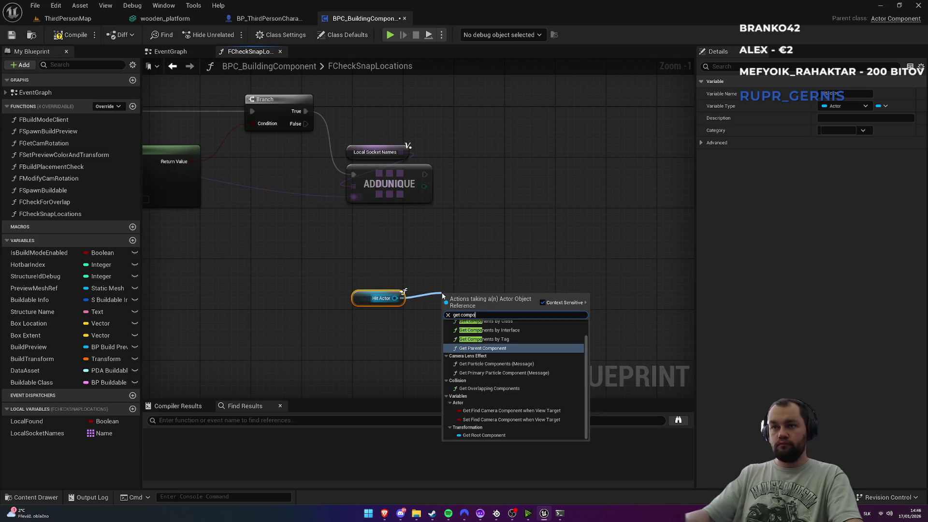
left_click(499, 332)
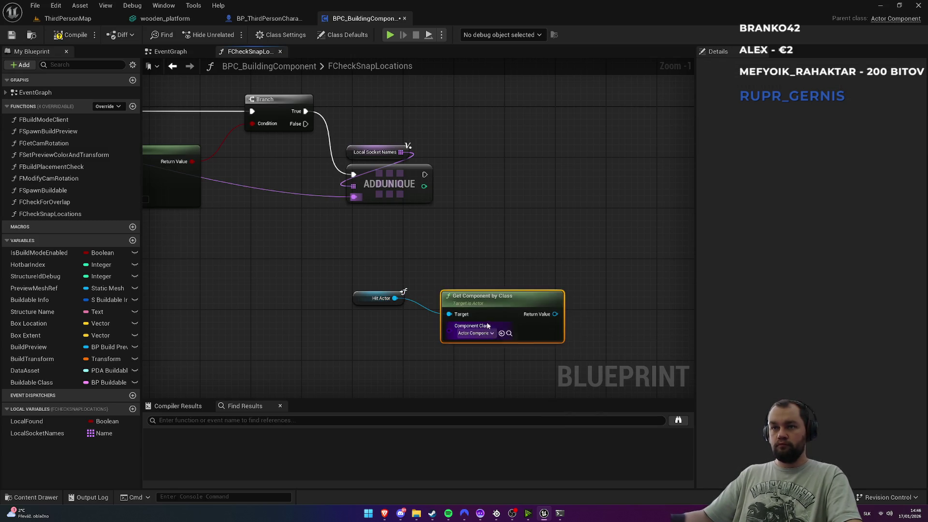
left_click(488, 335)
type("static me")
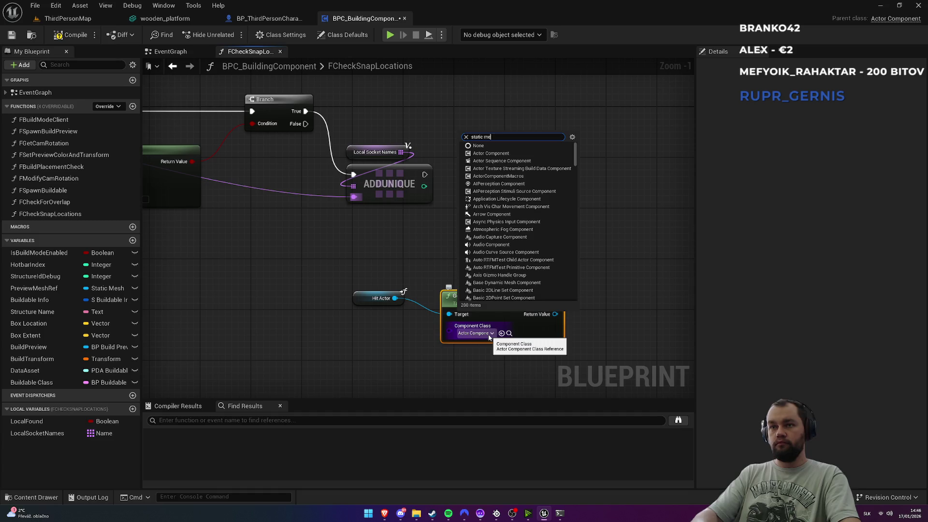
type("sh")
left_click(508, 399)
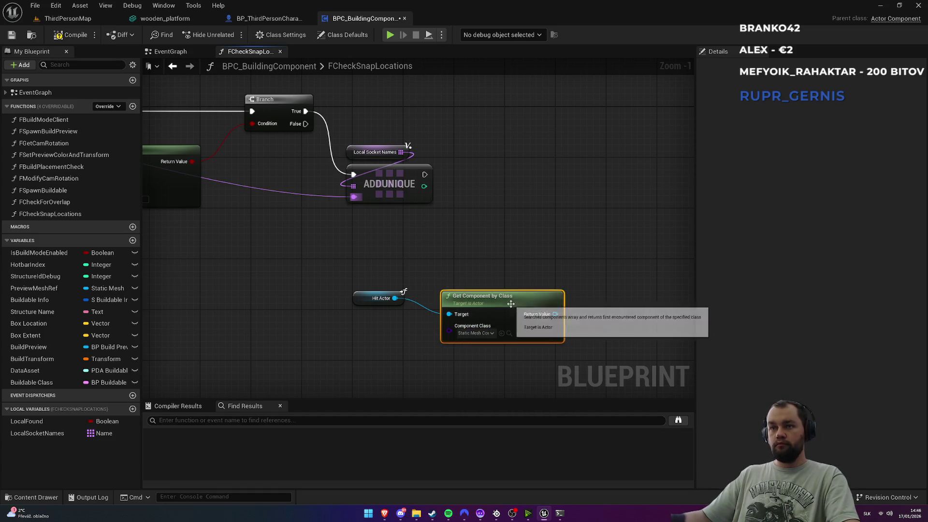
Step: Add Get Socket Location on the static mesh, with the loop's Array Element as In Socket Name
left_click_drag(511, 304, 485, 317)
left_click_drag(431, 296, 480, 279)
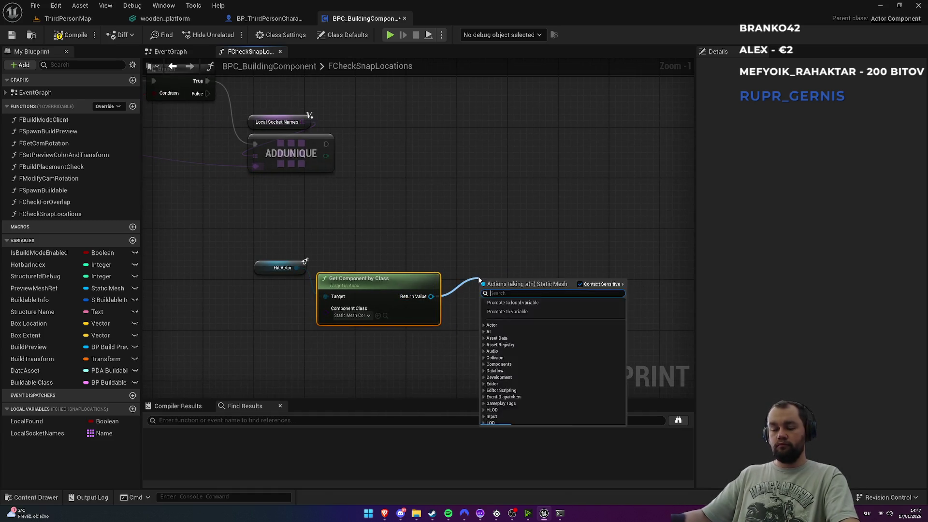
type("socket")
key("Escape")
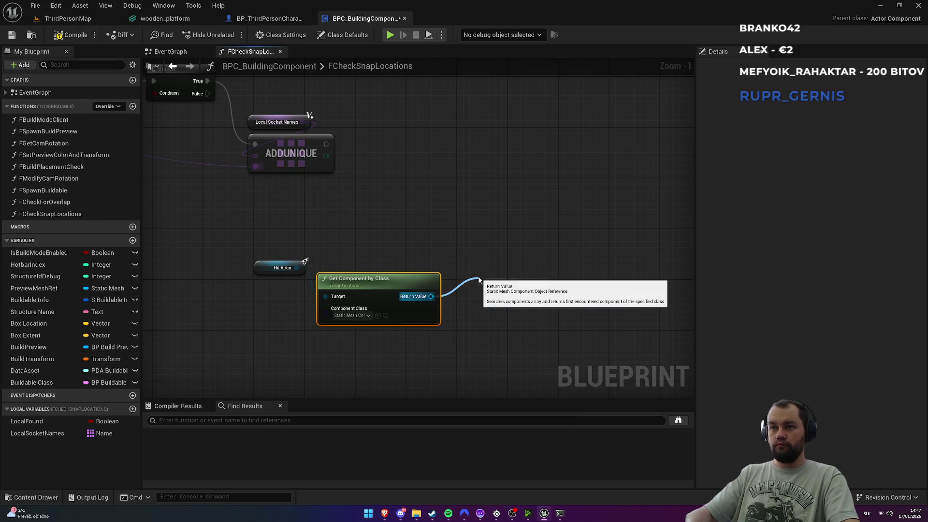
mouse_move(513, 218)
left_mouse_down()
mouse_move(530, 238)
mouse_move(666, 253)
left_mouse_up()
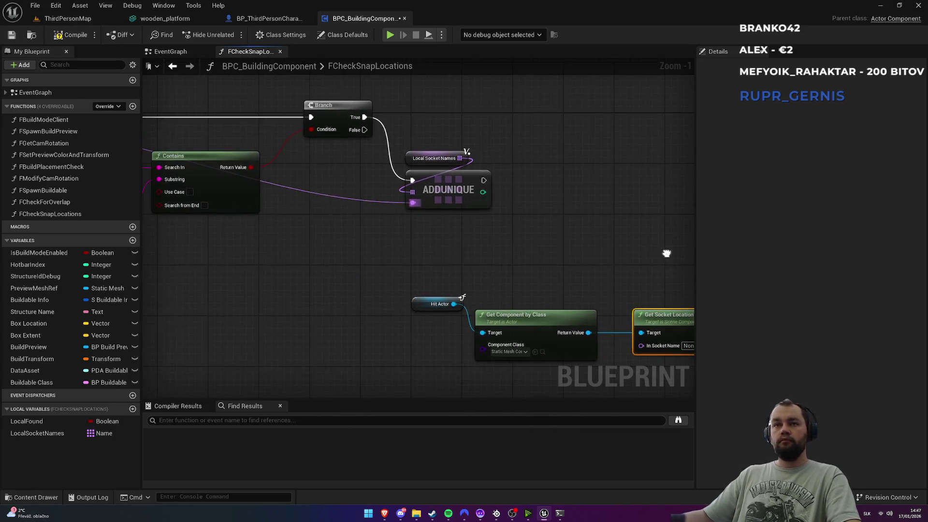
scroll(623, 254, "down", 1)
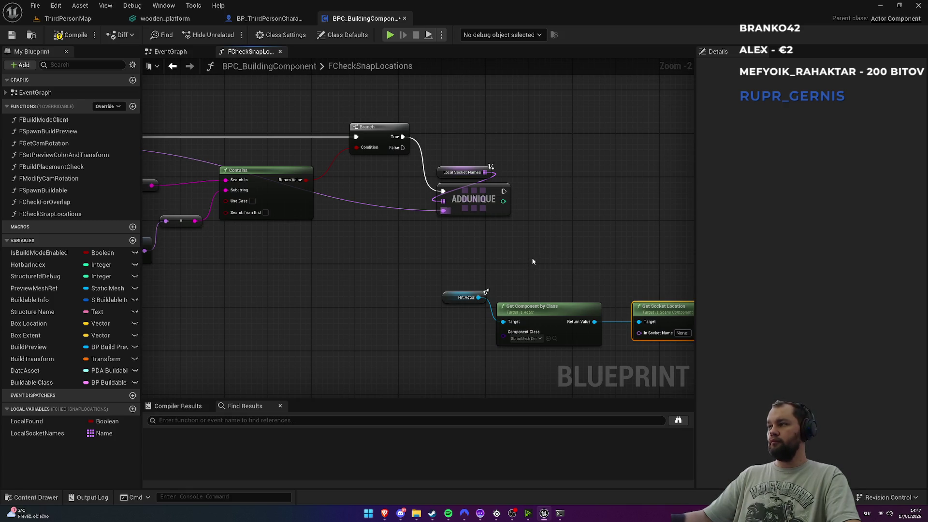
mouse_move(525, 257)
left_mouse_down()
mouse_move(622, 255)
mouse_move(620, 245)
left_mouse_up()
mouse_move(186, 140)
left_mouse_down()
mouse_move(526, 225)
mouse_move(411, 280)
mouse_move(431, 328)
left_mouse_up()
mouse_move(272, 239)
left_mouse_down()
mouse_move(362, 233)
mouse_move(694, 252)
left_mouse_up()
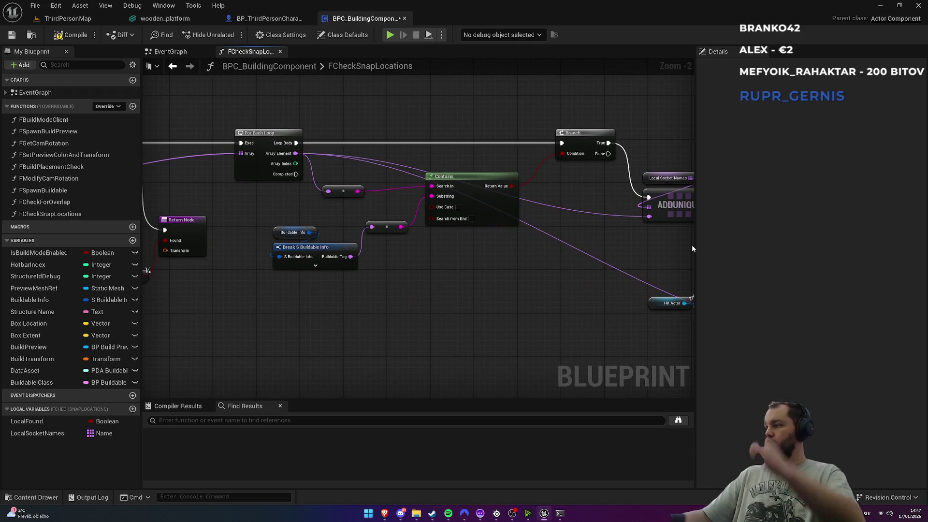
left_click_drag(546, 249, 408, 269)
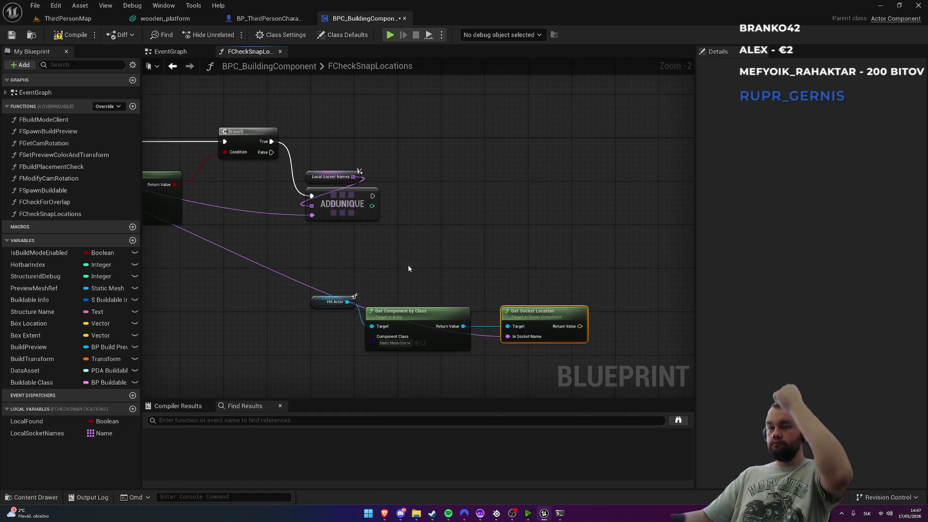
Step: Create a local variable LocalSocketLocation of type Vector array
left_click(132, 409)
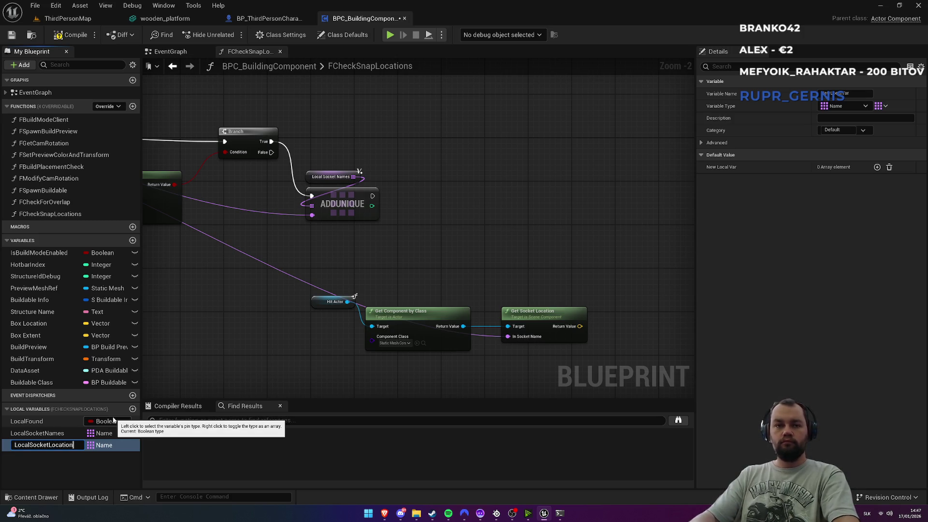
key("Return")
left_click(878, 105)
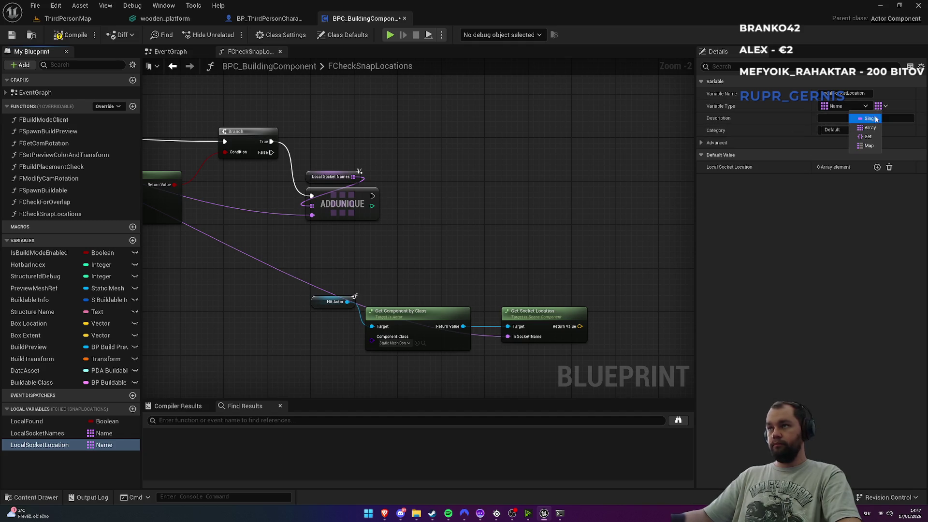
left_click(876, 118)
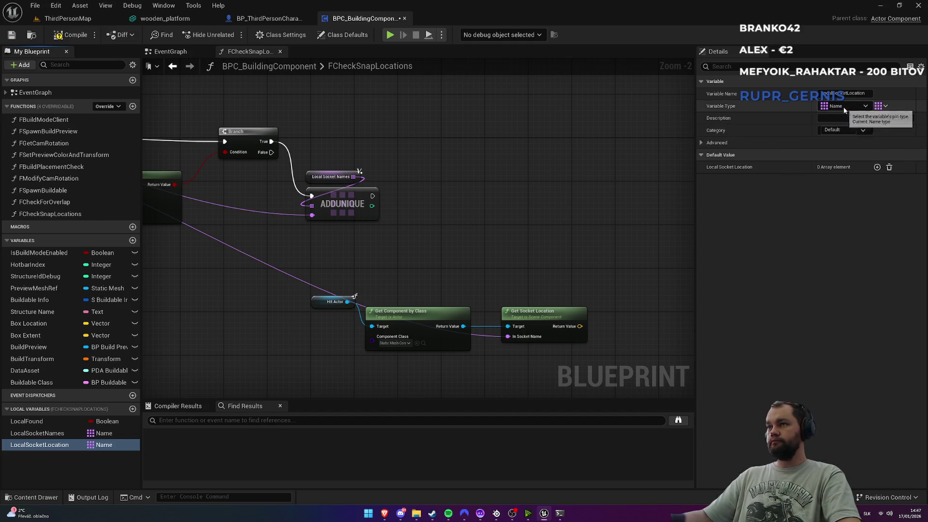
left_click(843, 106)
left_click(814, 185)
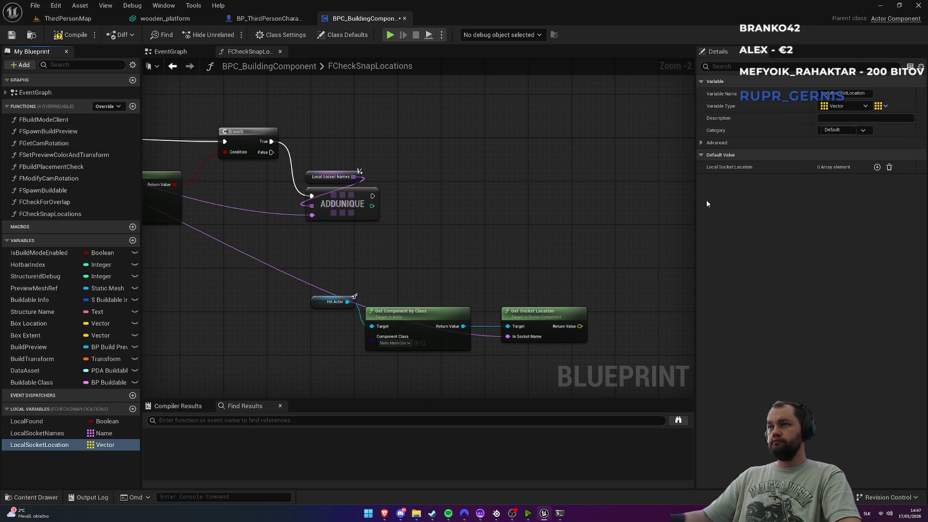
Step: Append Get Socket Location's result to LocalSocketLocation with an ADD node running after ADDUNIQUE
left_click_drag(555, 219, 450, 235)
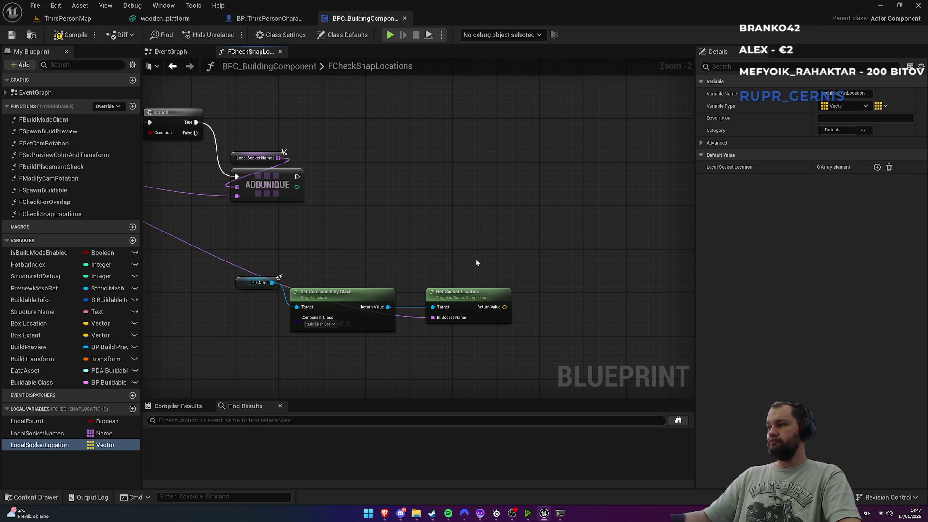
mouse_move(39, 444)
left_mouse_down()
mouse_move(518, 139)
mouse_move(521, 175)
mouse_move(548, 196)
left_mouse_up()
type("add")
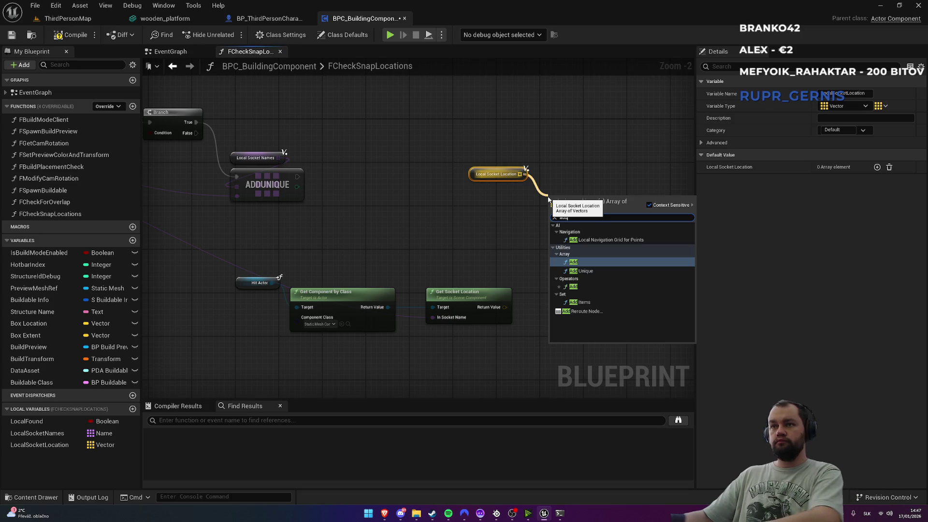
key("Return")
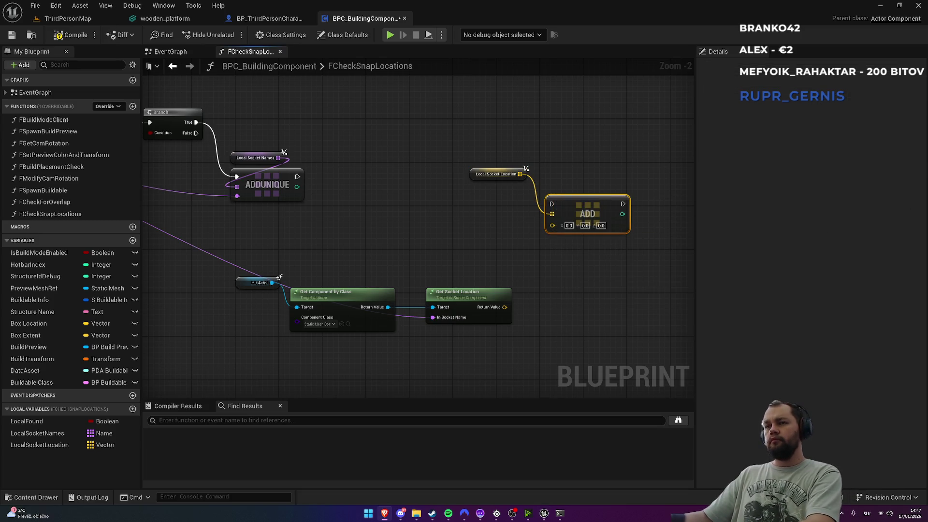
left_click_drag(505, 310, 552, 226)
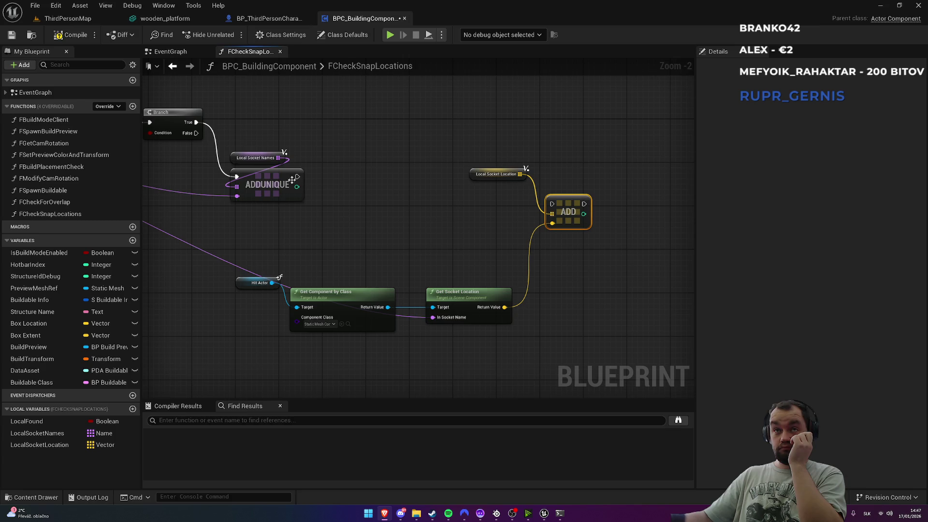
left_click_drag(297, 176, 556, 202)
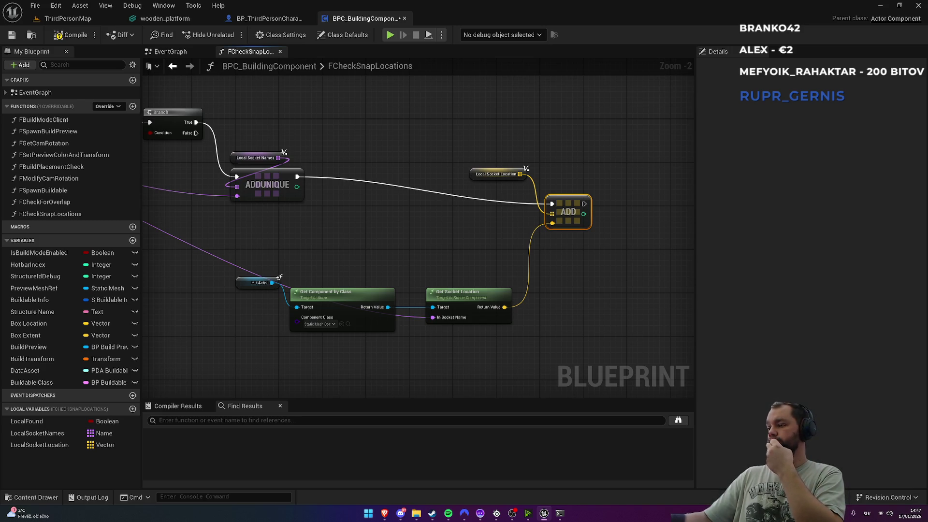
Step: Reposition the entry node, Get Component by Class, Get All Socket Names, LENGTH, comparison and Branch
scroll(481, 238, "down", 3)
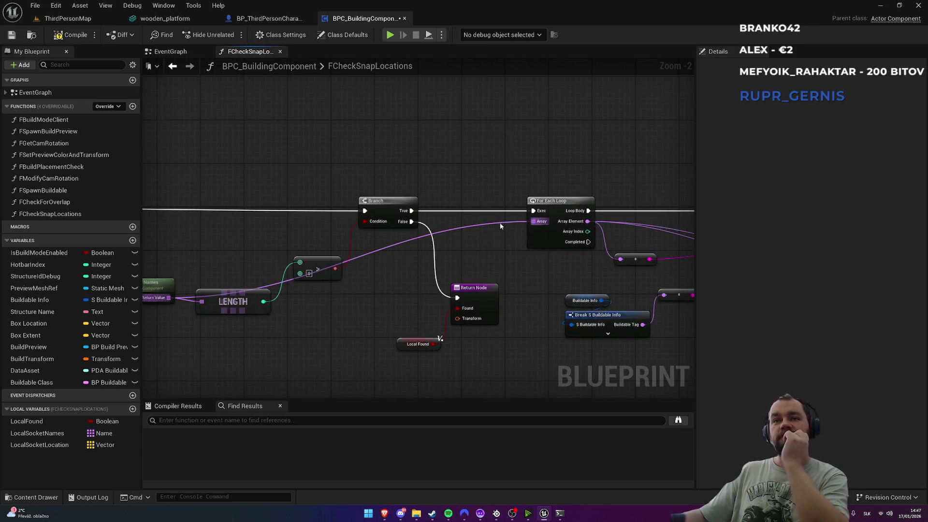
scroll(402, 187, "up", 4)
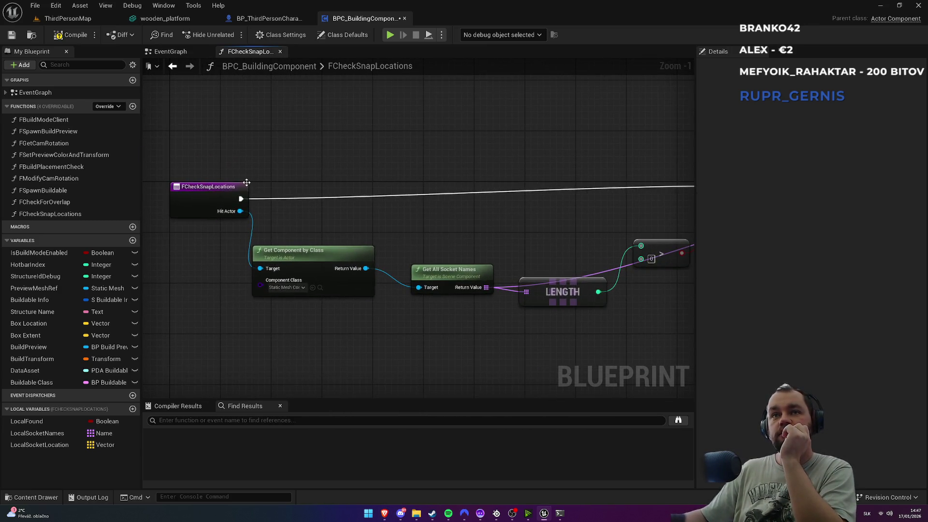
left_click_drag(203, 194, 193, 182)
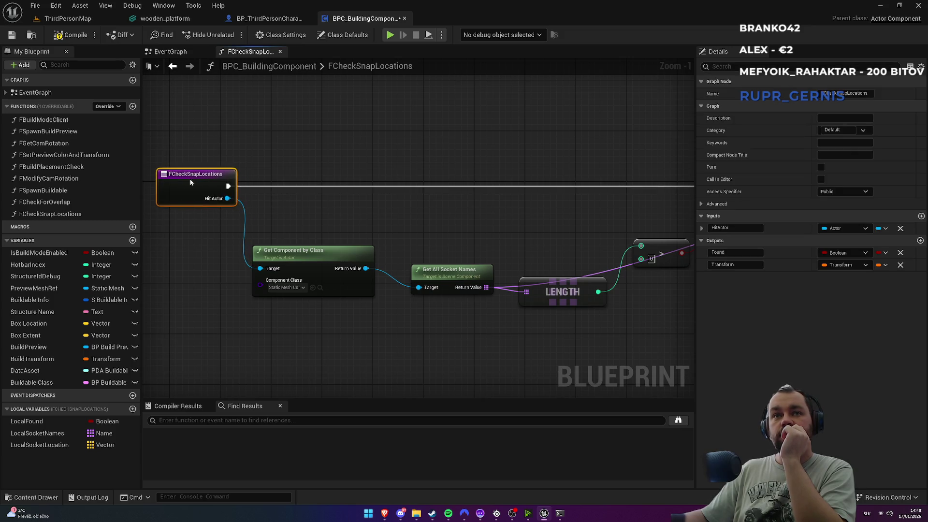
left_click(298, 233)
left_click_drag(299, 258, 300, 239)
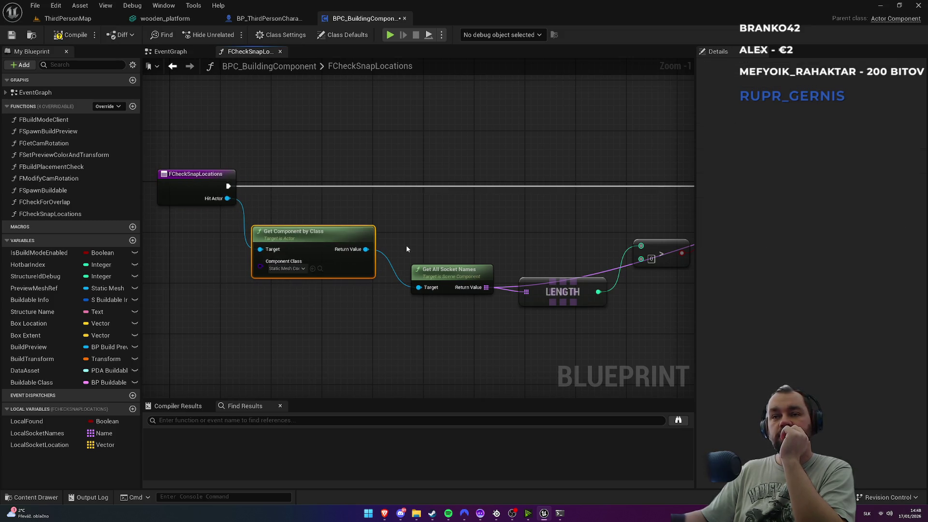
left_click_drag(448, 276, 423, 277)
left_click(474, 242)
left_click_drag(531, 261, 540, 328)
left_click_drag(419, 302, 392, 268)
mouse_move(540, 329)
left_mouse_down()
mouse_move(476, 303)
mouse_move(474, 243)
left_mouse_up()
left_click(555, 223)
left_click_drag(600, 190, 348, 166)
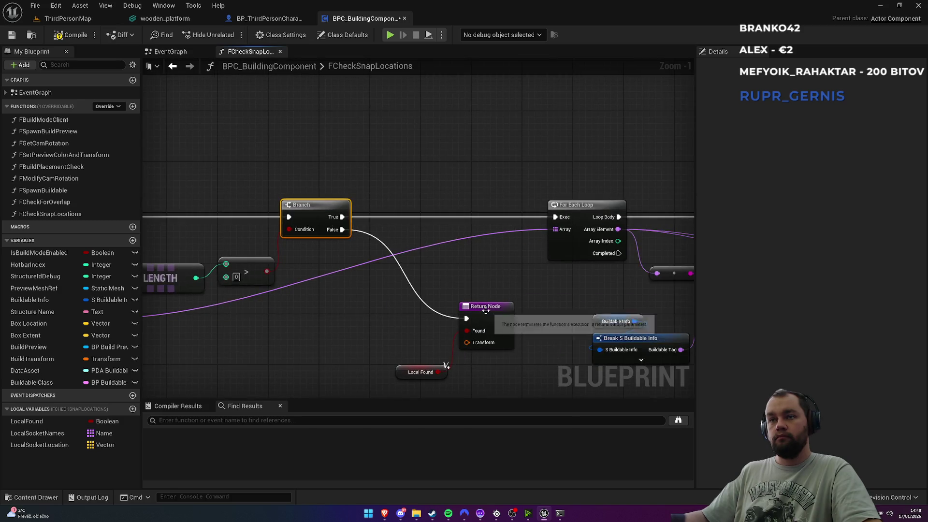
Step: Move the Return Node with Local Found and the For Each Loop, adding a reroute on the purple wire
left_click(431, 296)
left_click_drag(431, 296, 425, 295)
mouse_move(404, 373)
left_mouse_down()
mouse_move(409, 279)
mouse_move(398, 279)
mouse_move(408, 295)
mouse_move(397, 299)
mouse_move(403, 315)
left_mouse_up()
left_click(422, 293, "shift")
left_click(515, 292)
left_click_drag(515, 292, 444, 296)
mouse_move(521, 209)
left_mouse_down()
mouse_move(408, 213)
mouse_move(656, 204)
left_mouse_up()
double_click(494, 255)
mouse_move(494, 254)
left_mouse_down()
mouse_move(522, 319)
mouse_move(472, 335)
mouse_move(436, 307)
mouse_move(399, 311)
left_mouse_up()
left_click(517, 339)
Step: Compact the Contains, reroute, Buildable Info and tag-matching nodes together
left_click_drag(662, 307, 357, 280)
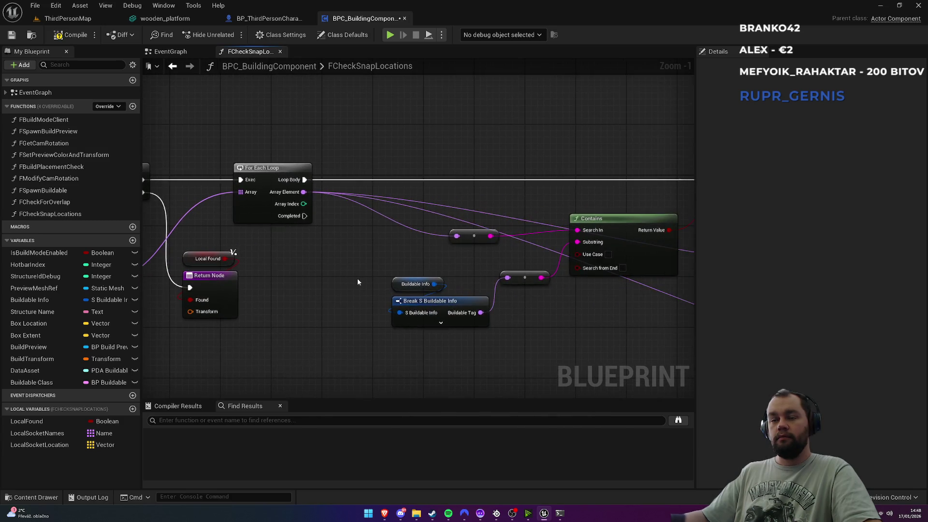
left_click_drag(491, 243, 476, 278)
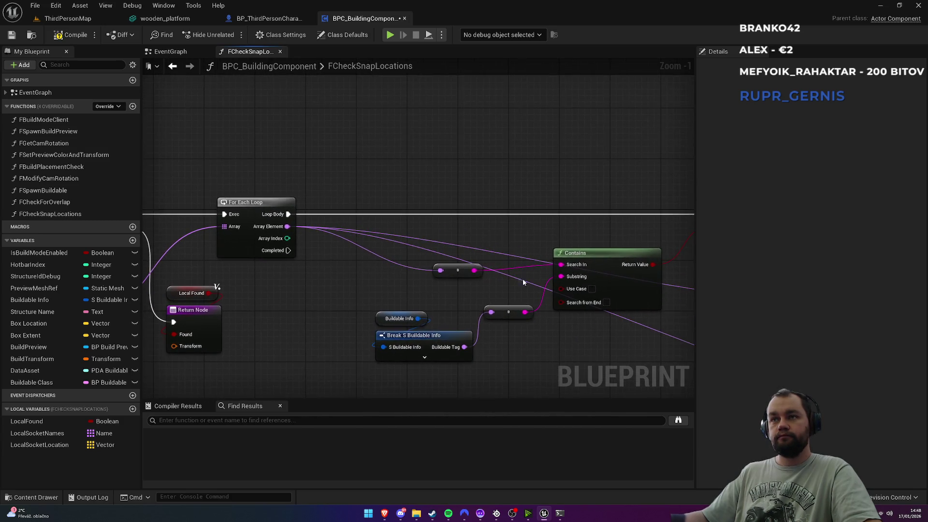
left_click_drag(363, 303, 498, 365)
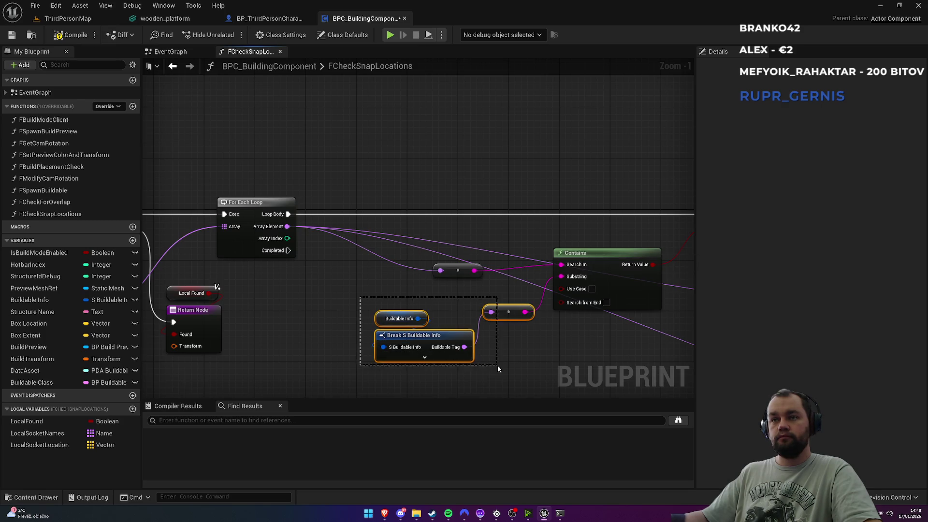
left_click_drag(507, 312, 432, 363)
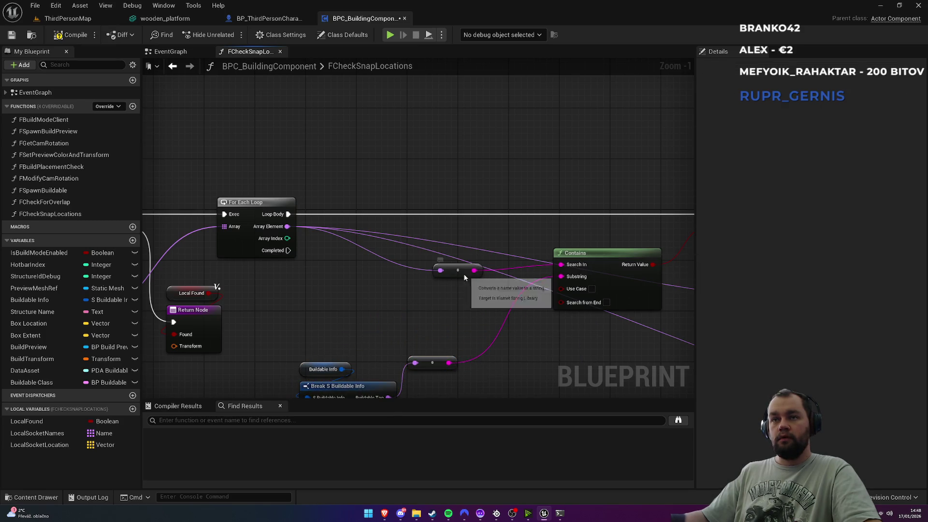
left_click_drag(451, 270, 337, 281)
mouse_move(591, 256)
left_mouse_down()
mouse_move(454, 273)
mouse_move(470, 269)
left_mouse_up()
mouse_move(330, 280)
left_mouse_down()
mouse_move(479, 272)
mouse_move(467, 274)
left_mouse_up()
mouse_move(298, 360)
left_mouse_down()
mouse_move(363, 348)
mouse_move(425, 387)
mouse_move(409, 323)
mouse_move(449, 281)
mouse_move(407, 236)
mouse_move(417, 220)
left_mouse_up()
left_click(411, 206)
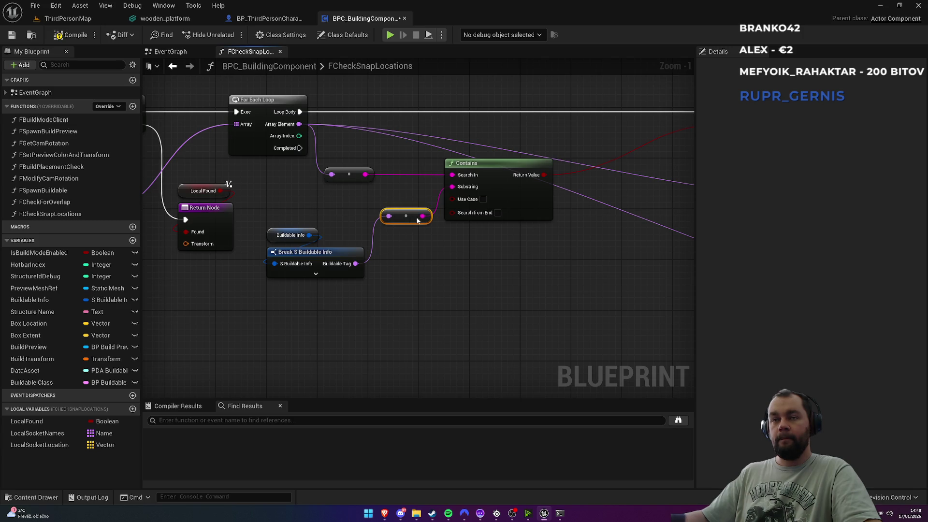
left_click(335, 258)
left_click(290, 235, "ctrl")
left_click_drag(330, 254, 337, 242)
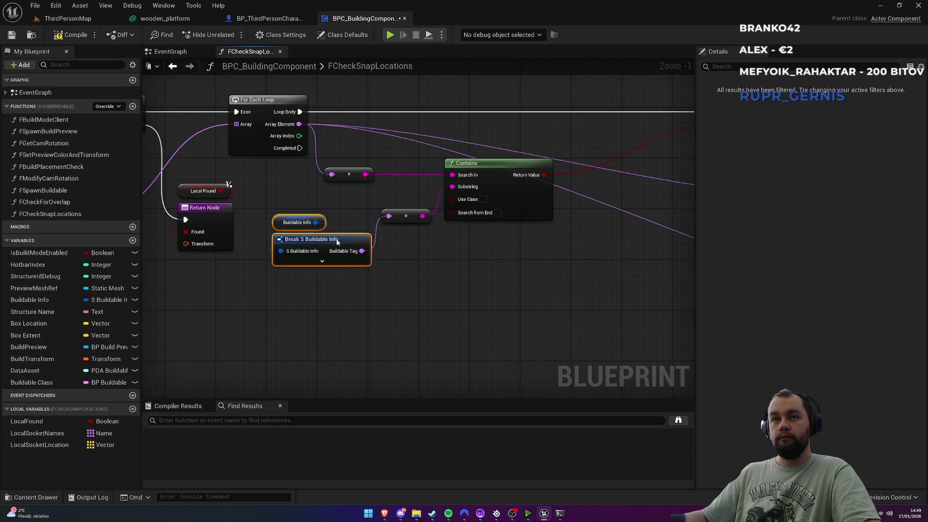
left_click(285, 182)
left_click_drag(293, 263, 487, 342)
left_click_drag(506, 244, 519, 241)
Step: Line up Branch, ADDUNIQUE with Local Socket Names, and ADD with Local Socket Location side by side
left_click(386, 236)
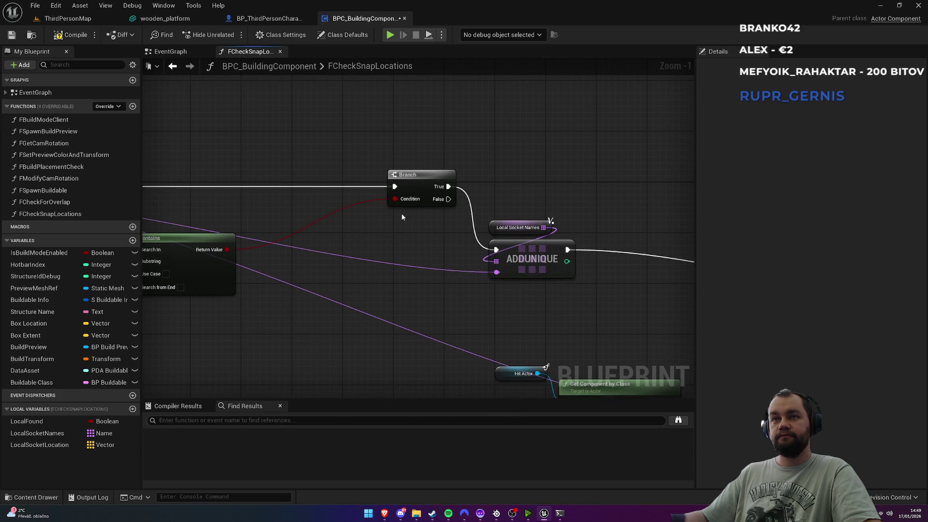
left_click_drag(417, 177, 289, 182)
mouse_move(486, 215)
left_mouse_down()
mouse_move(580, 273)
mouse_move(481, 223)
mouse_move(468, 235)
left_mouse_up()
left_click(524, 337)
mouse_move(523, 334)
left_mouse_down()
mouse_move(414, 195)
mouse_move(498, 221)
mouse_move(337, 187)
mouse_move(580, 195)
mouse_move(412, 198)
left_mouse_up()
mouse_move(444, 253)
left_mouse_down()
mouse_move(545, 258)
mouse_move(525, 260)
left_mouse_up()
left_click_drag(536, 205, 592, 310)
mouse_move(551, 282)
left_mouse_down()
mouse_move(208, 203)
mouse_move(554, 208)
mouse_move(513, 186)
left_mouse_up()
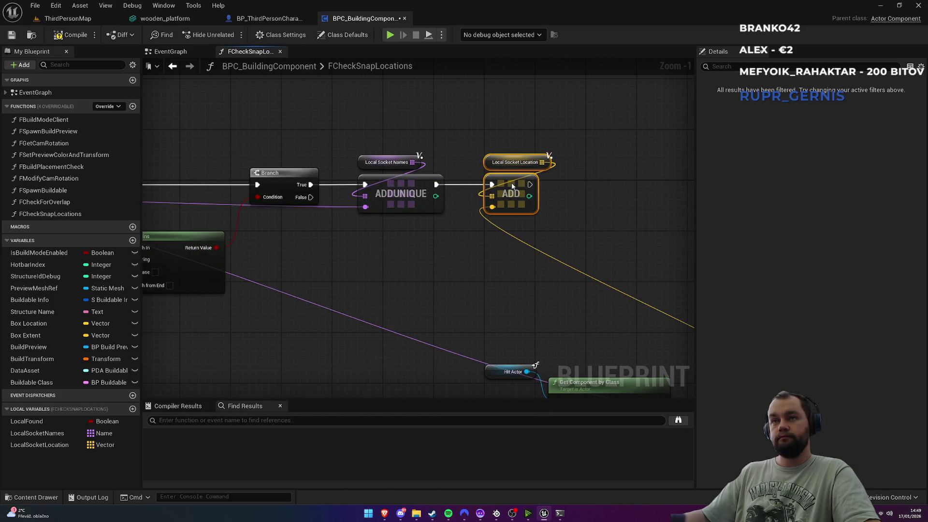
left_click(505, 270)
Step: Group Hit Actor, Get Component by Class and Get Socket Location together, then zoom out to check
mouse_move(499, 370)
left_mouse_down()
mouse_move(472, 244)
mouse_move(529, 240)
left_mouse_up()
mouse_move(508, 193)
left_mouse_down()
mouse_move(572, 263)
mouse_move(374, 210)
mouse_move(280, 216)
left_mouse_up()
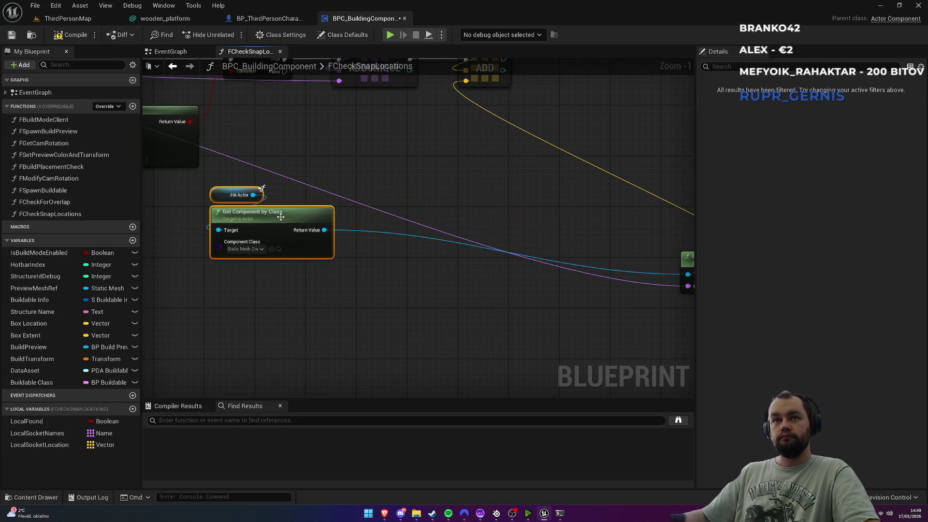
mouse_move(590, 249)
left_mouse_down()
mouse_move(276, 137)
mouse_move(336, 239)
mouse_move(479, 210)
left_mouse_up()
mouse_move(290, 276)
left_mouse_down()
mouse_move(361, 318)
mouse_move(361, 344)
left_mouse_up()
mouse_move(522, 238)
left_mouse_down()
mouse_move(478, 225)
mouse_move(485, 233)
mouse_move(492, 220)
left_mouse_up()
mouse_move(317, 289)
left_mouse_down()
mouse_move(339, 352)
mouse_move(344, 314)
mouse_move(345, 324)
left_mouse_up()
left_click(365, 247)
scroll(489, 274, "down", 3)
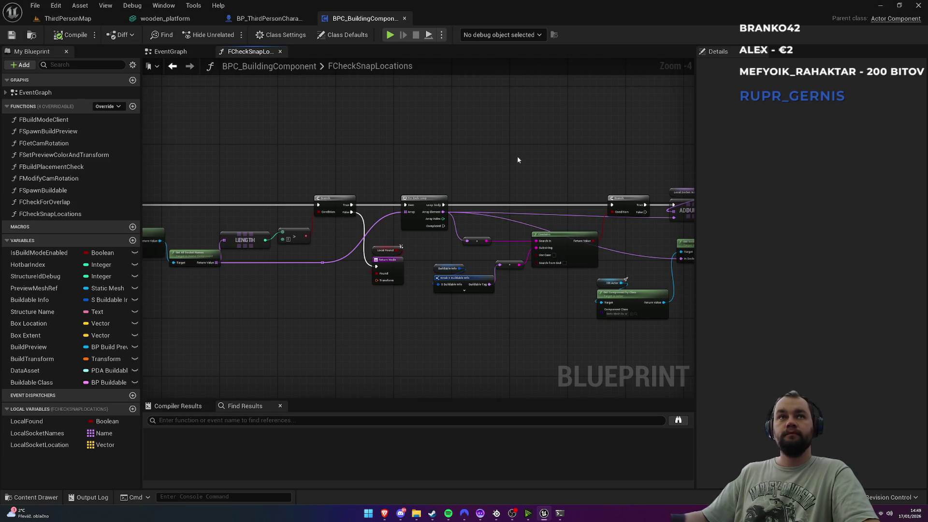
left_click_drag(517, 159, 311, 157)
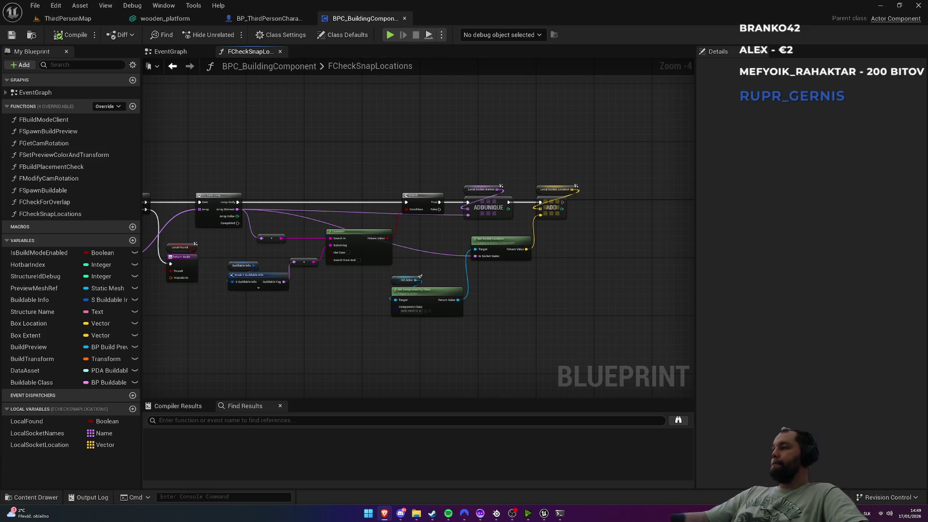
scroll(456, 166, "up", 2)
Step: Add a Branch on the For Each Loop's Completed output
left_click_drag(241, 232, 500, 126)
mouse_move(392, 119)
left_mouse_down()
mouse_move(543, 333)
mouse_move(546, 362)
mouse_move(438, 334)
mouse_move(470, 357)
left_mouse_up()
type("branch")
key("Return")
Step: Drive the Branch condition with LocalSocketLocation Length > 0
mouse_move(467, 316)
left_mouse_down()
mouse_move(442, 268)
mouse_move(435, 273)
left_mouse_up()
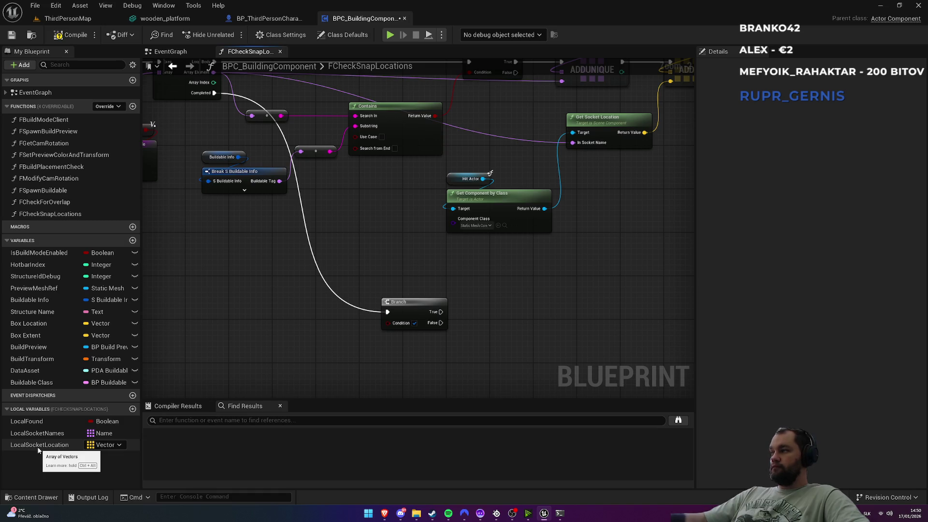
mouse_move(38, 445)
left_mouse_down()
mouse_move(211, 340)
mouse_move(239, 332)
mouse_move(291, 362)
left_mouse_up()
type("len")
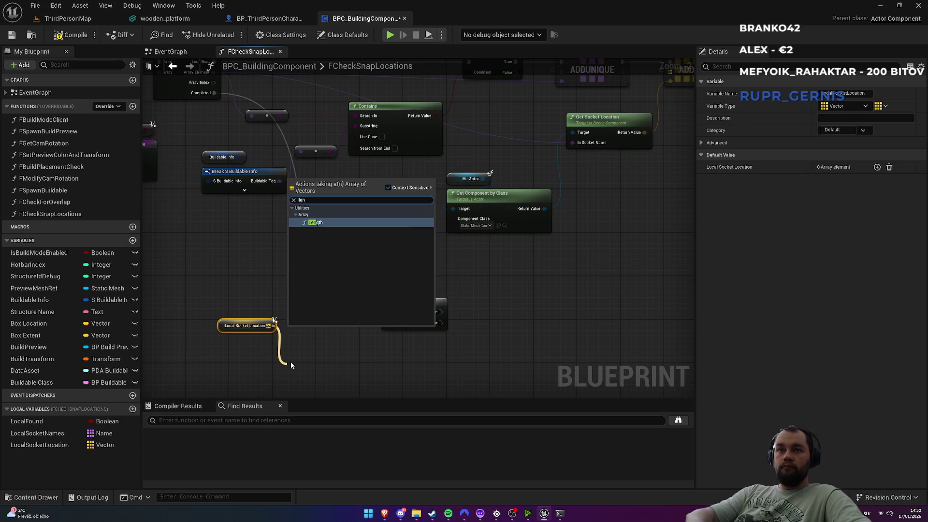
key("Return")
left_click_drag(302, 335, 363, 335)
type(">")
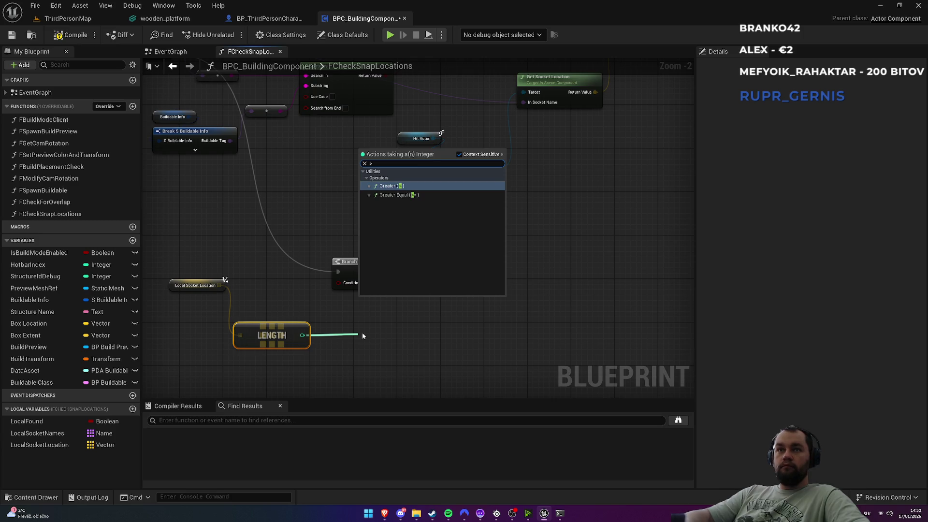
key("Return")
mouse_move(396, 346)
left_mouse_down()
mouse_move(445, 340)
mouse_move(346, 285)
left_mouse_up()
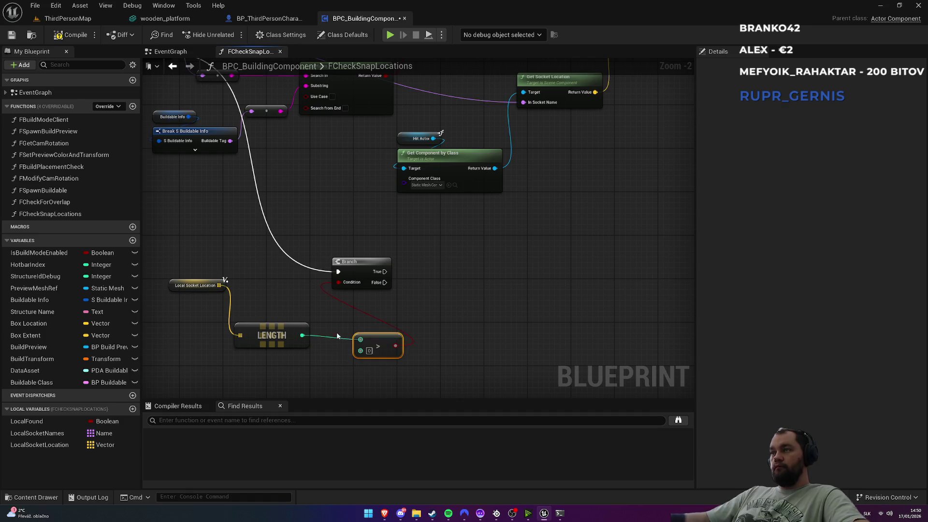
left_click_drag(352, 325, 383, 310)
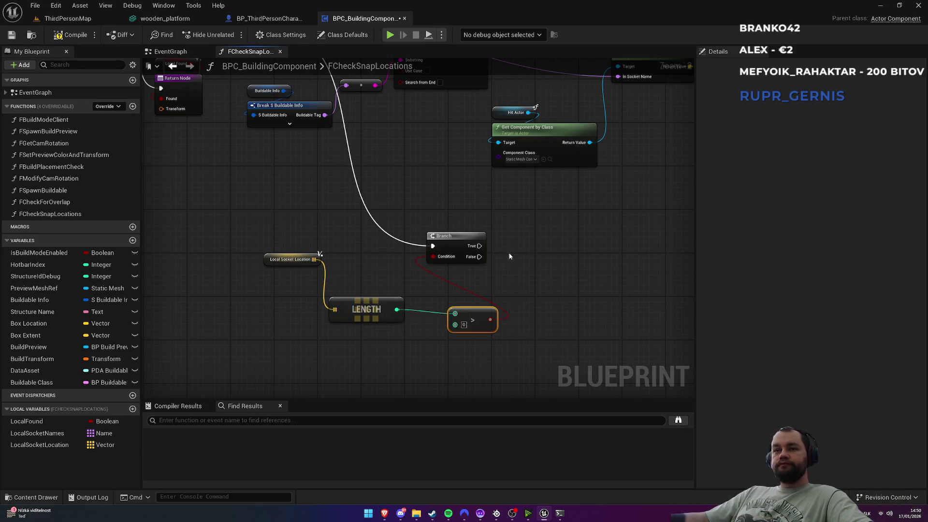
Step: Paste a Return Node with Local Found on Branch False and place another LocalSocketLocation getter
left_click_drag(509, 256, 470, 265)
mouse_move(241, 272)
left_mouse_down()
mouse_move(412, 306)
mouse_move(448, 301)
left_mouse_up()
left_click(296, 169)
left_click_drag(694, 376, 447, 191)
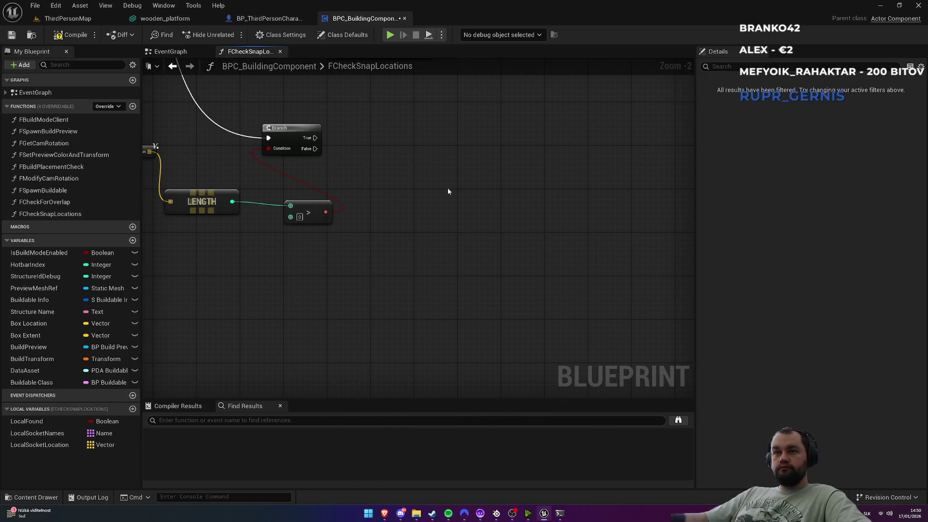
key("ctrl+v")
left_click_drag(315, 149, 350, 186)
mouse_move(367, 123)
left_mouse_down()
mouse_move(367, 201)
mouse_move(399, 249)
left_mouse_up()
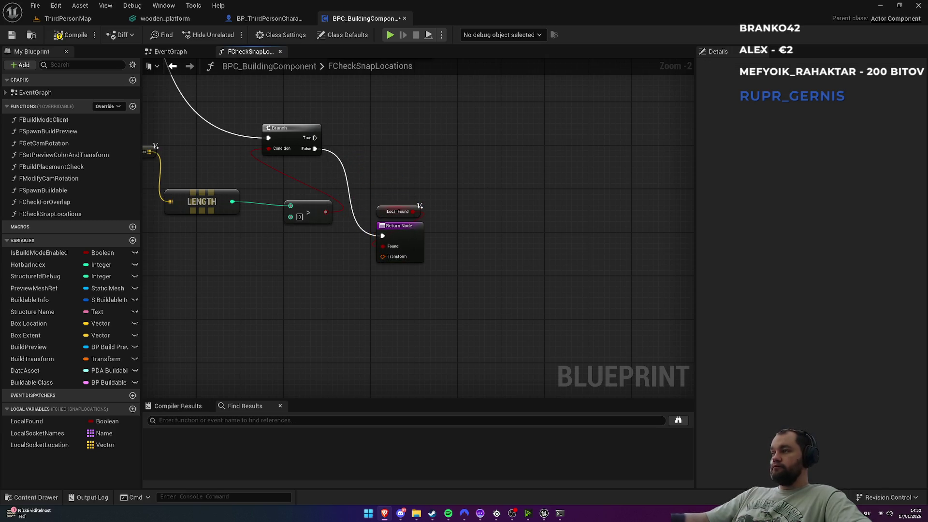
left_click_drag(423, 155, 497, 263)
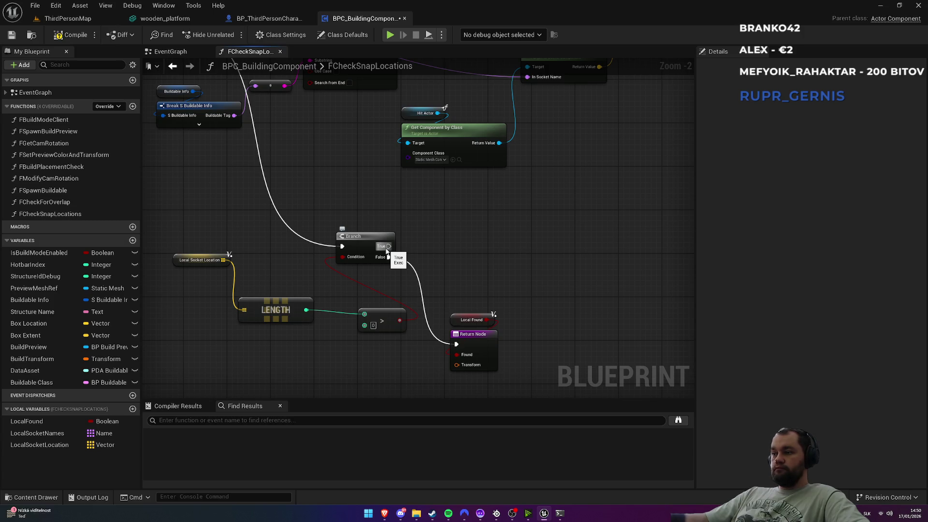
left_click_drag(40, 445, 494, 267)
Step: Add a For Each Loop over Local Socket Location, run from the Branch's True output
scroll(456, 278, "up", 2)
type("forea")
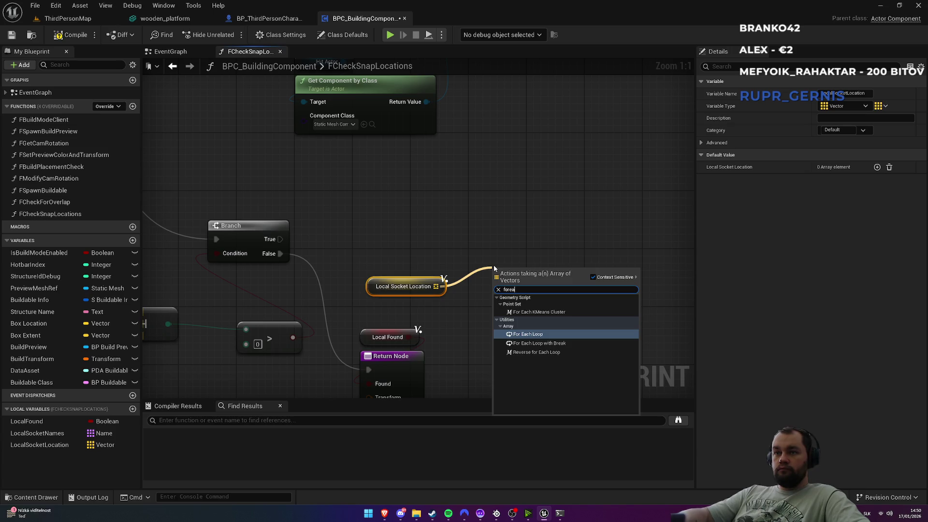
key("Return")
mouse_move(279, 240)
left_mouse_down()
mouse_move(501, 283)
mouse_move(510, 235)
left_mouse_up()
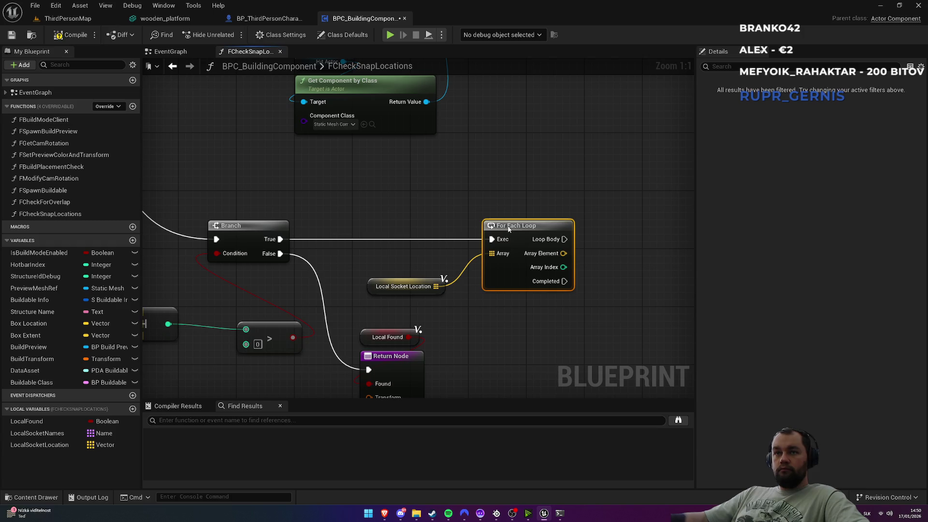
Step: Place Local Socket Location above the loop and shift Local Found and Return Node down-left
mouse_move(372, 288)
left_mouse_down()
mouse_move(493, 208)
mouse_move(480, 227)
left_mouse_up()
left_click(516, 226, "ctrl")
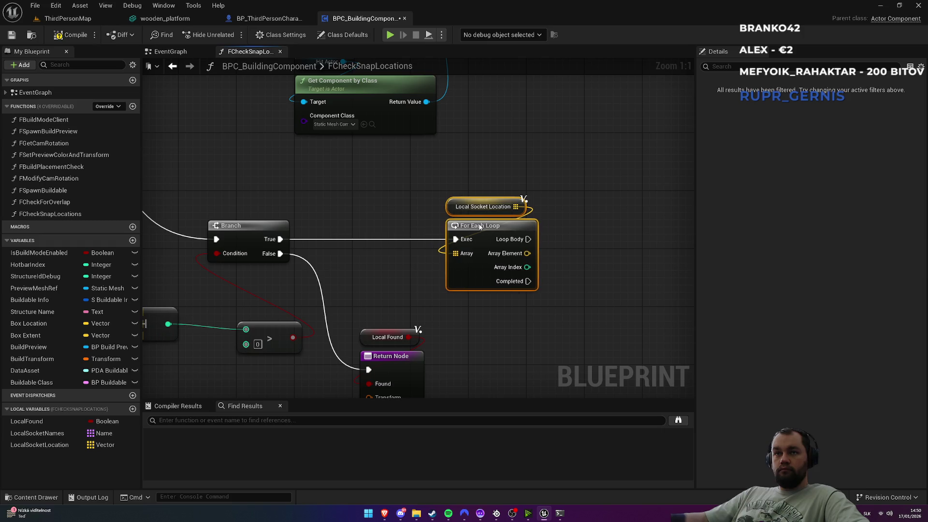
left_click(623, 256)
left_click_drag(503, 329, 499, 286)
mouse_move(346, 245)
left_mouse_down()
mouse_move(369, 321)
mouse_move(341, 327)
mouse_move(355, 328)
left_mouse_up()
left_click_drag(341, 282, 566, 229)
Step: Reposition Local Socket Location and LENGTH neatly beside the For Each Loop
mouse_move(241, 199)
left_mouse_down()
mouse_move(359, 237)
mouse_move(330, 237)
mouse_move(433, 280)
mouse_move(307, 254)
left_mouse_up()
left_click(485, 236)
mouse_move(485, 236)
left_mouse_down()
mouse_move(428, 262)
mouse_move(315, 234)
left_mouse_up()
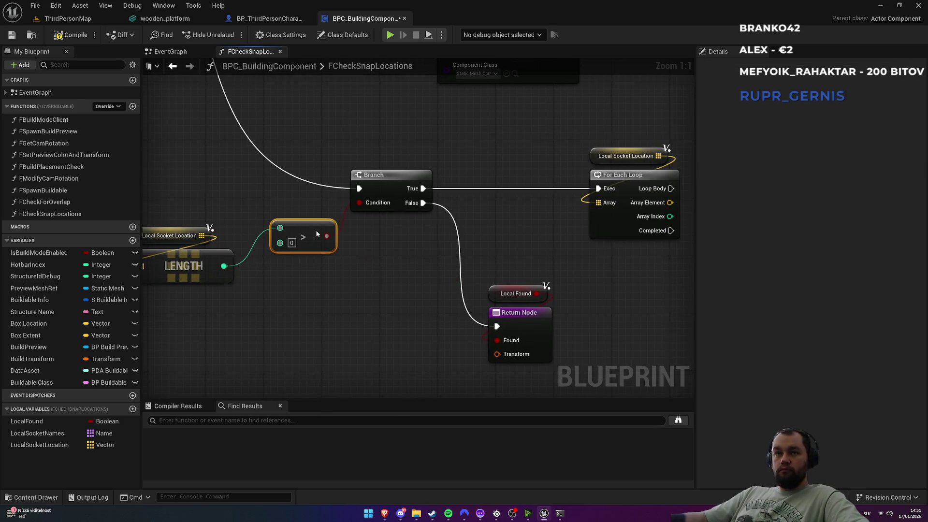
left_click(267, 198)
mouse_move(185, 208)
left_mouse_down()
mouse_move(294, 238)
mouse_move(240, 316)
left_mouse_up()
left_click_drag(318, 296, 339, 289)
left_click(390, 226)
left_click_drag(399, 248, 187, 246)
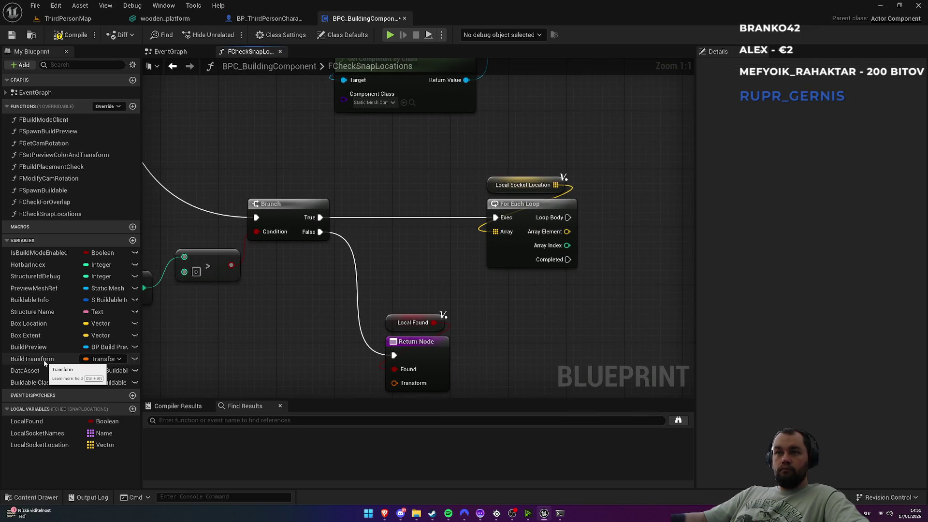
Step: Add a Build Transform getter and split it into location, rotation and scale pins
left_click_drag(44, 362, 575, 320)
mouse_move(617, 322)
left_mouse_down()
mouse_move(530, 303)
mouse_move(479, 304)
left_mouse_up()
right_click(482, 305)
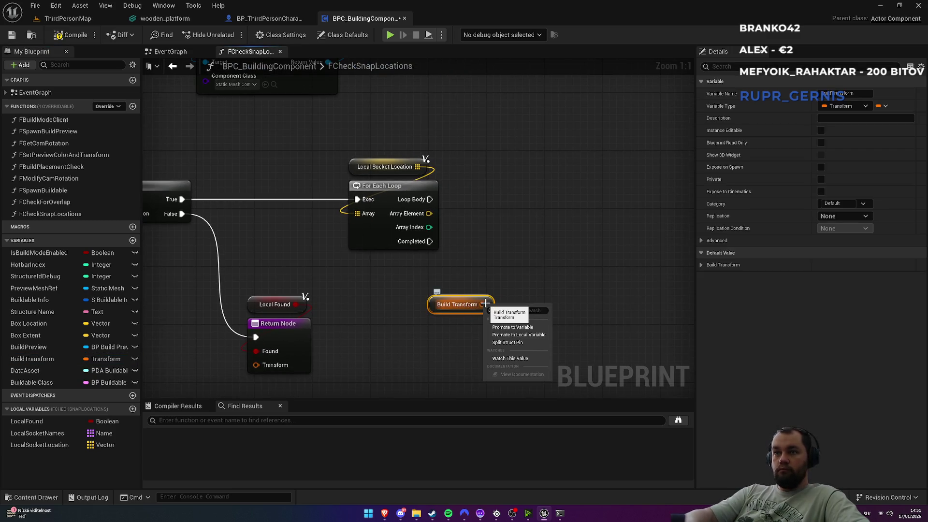
left_click(507, 342)
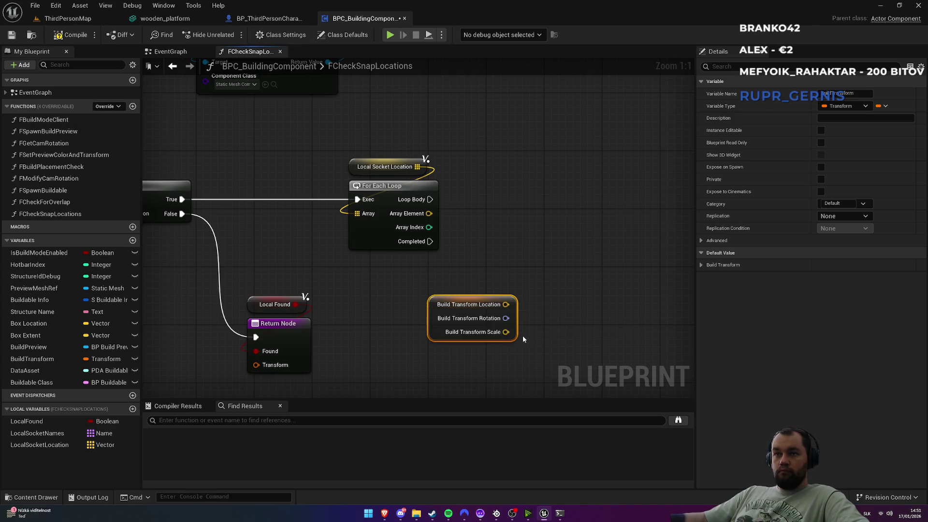
left_click_drag(486, 304, 414, 282)
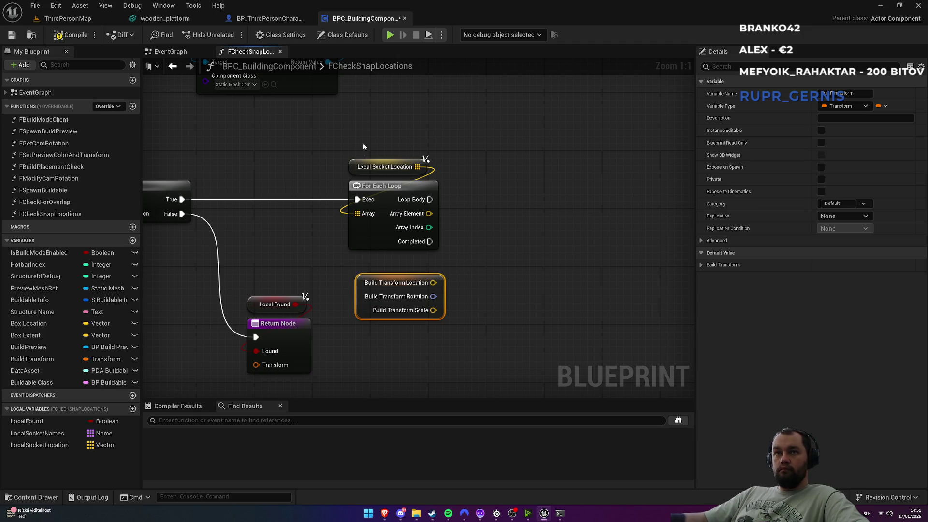
left_click_drag(364, 143, 422, 186)
left_click(540, 202)
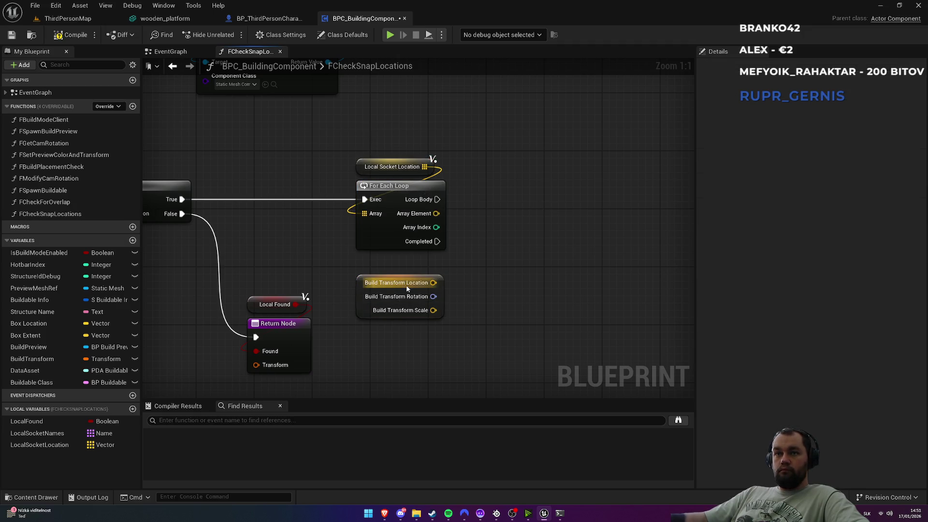
left_click_drag(406, 288, 414, 281)
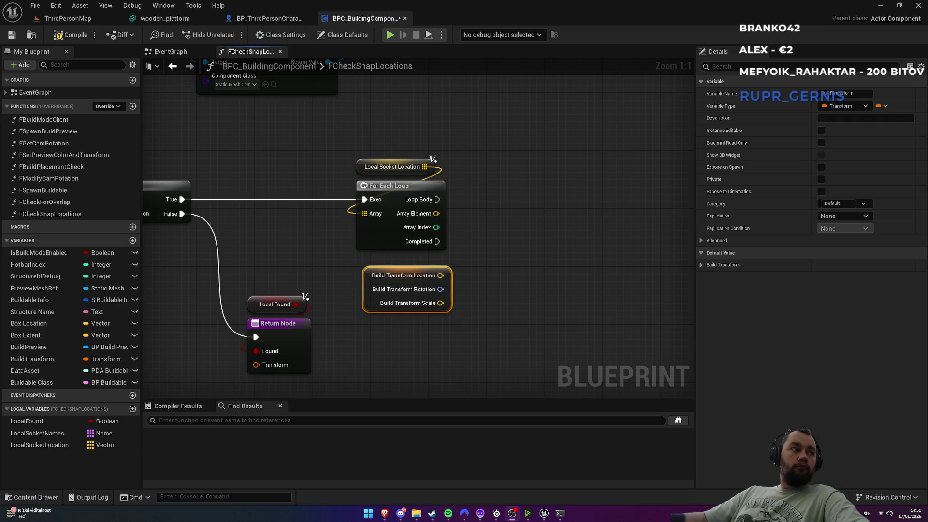
mouse_move(492, 231)
left_mouse_down()
mouse_move(466, 260)
mouse_move(524, 268)
left_mouse_up()
Step: Subtract Build Transform Location from the array element and take its Vector Length
type("-")
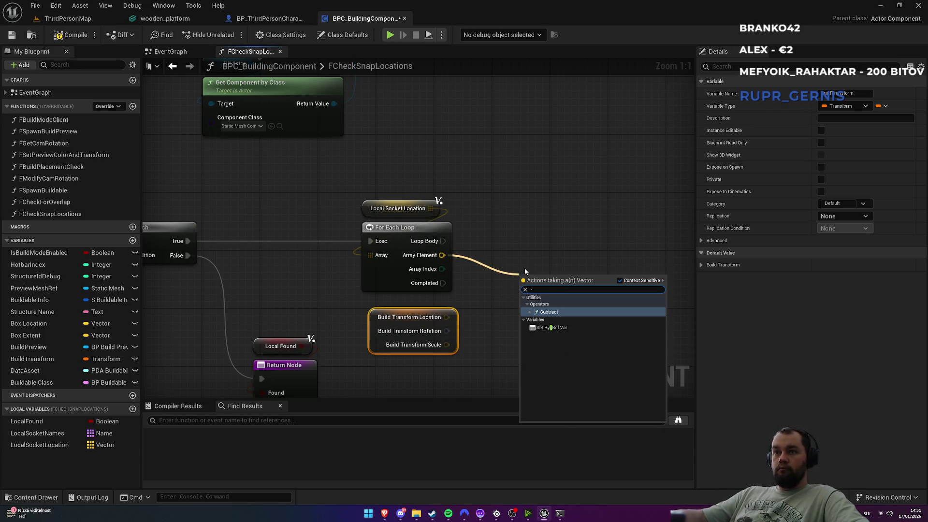
key("Return")
left_click_drag(446, 317, 523, 296)
mouse_move(572, 253)
left_mouse_down()
mouse_move(447, 225)
mouse_move(494, 252)
left_mouse_up()
type("Vector Len")
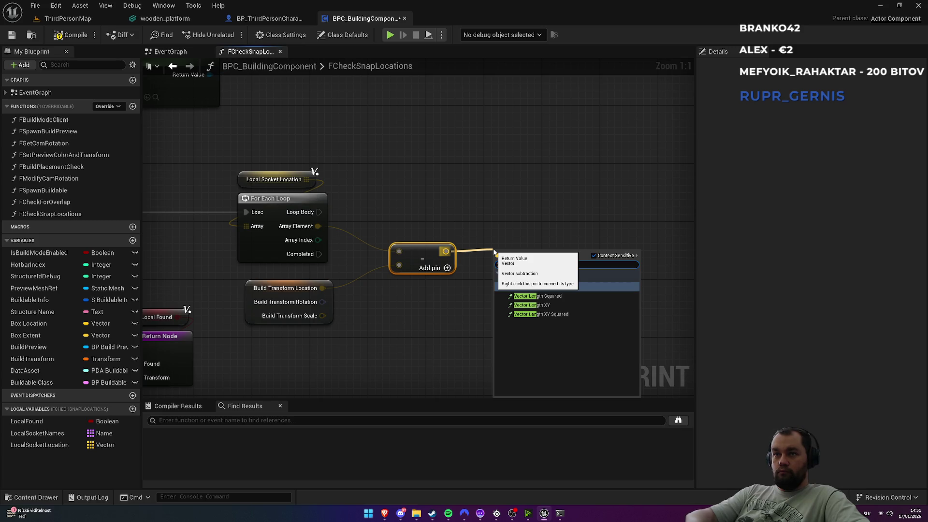
left_click(540, 286)
Step: Feed the Vector Length result into a less-than (<) comparison
mouse_move(517, 295)
left_mouse_down()
mouse_move(472, 248)
mouse_move(448, 257)
left_mouse_up()
left_click_drag(477, 290, 538, 280)
type("<")
key("Return")
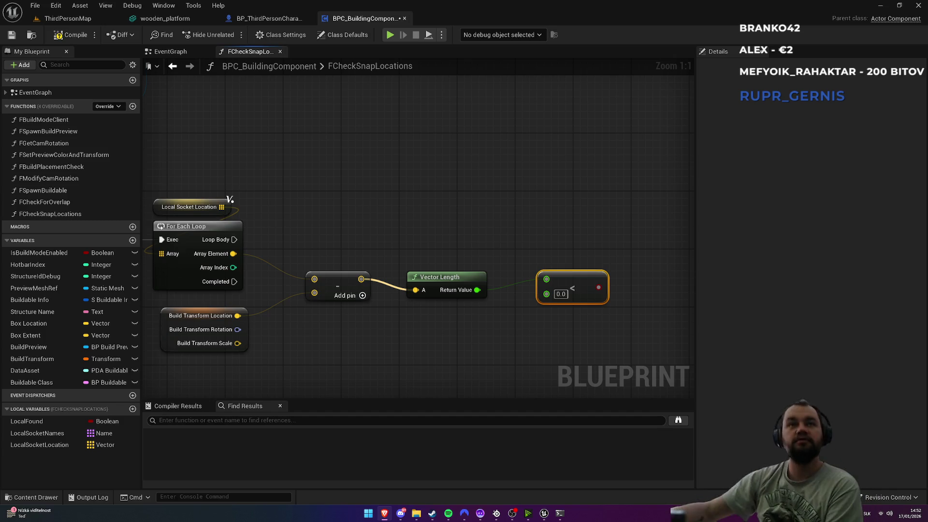
left_click(181, 22)
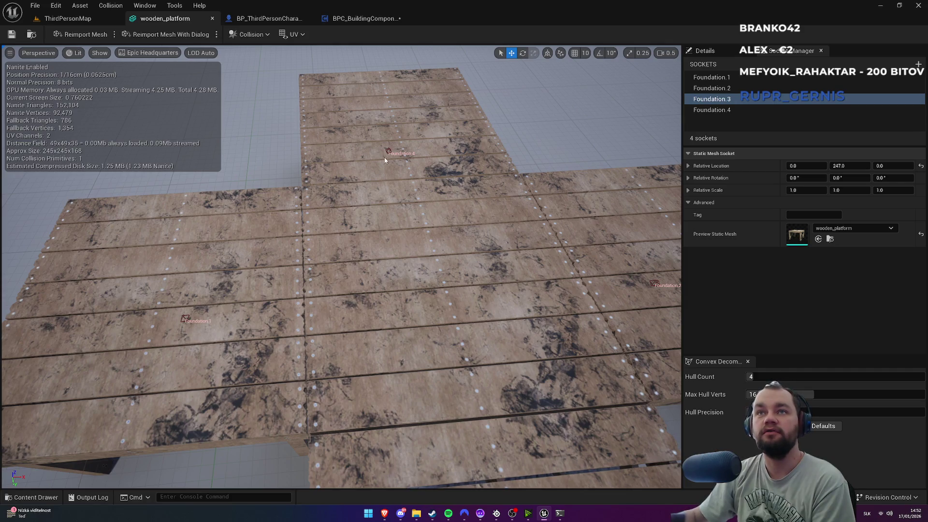
scroll(412, 188, "down", 3)
left_click(732, 108)
left_click(726, 99)
left_click(728, 89)
left_click(720, 77)
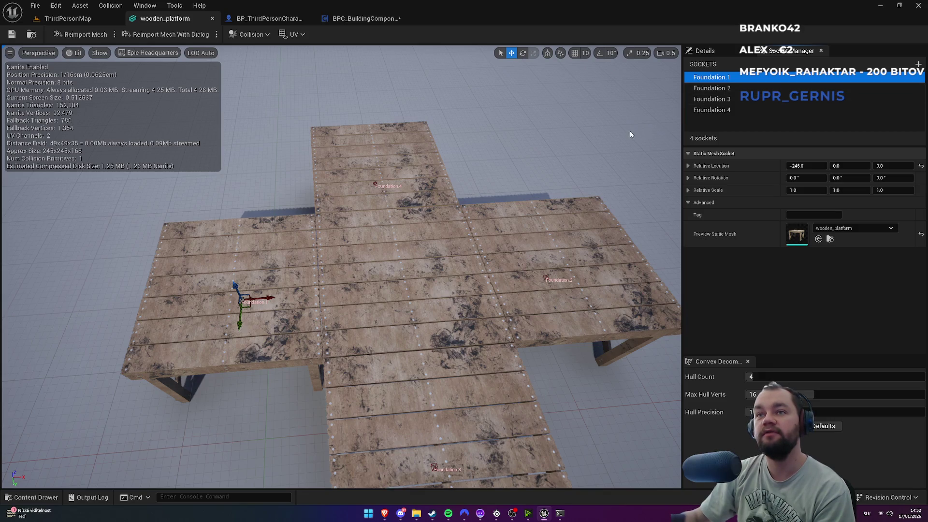
left_click(354, 19)
left_click_drag(290, 304, 411, 261)
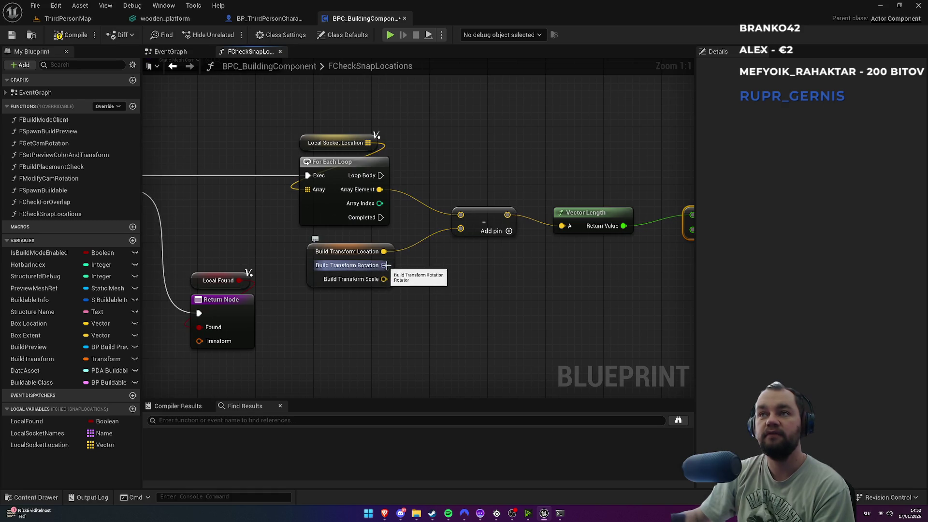
Step: Slide the Subtract, Vector Length and < nodes leftwards so they sit close together
left_click_drag(417, 272, 344, 291)
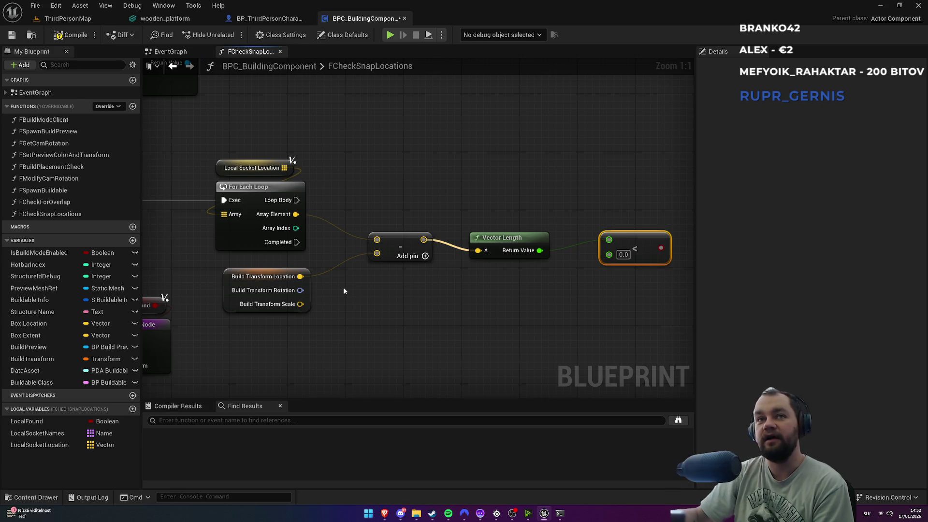
left_click_drag(249, 150, 324, 169)
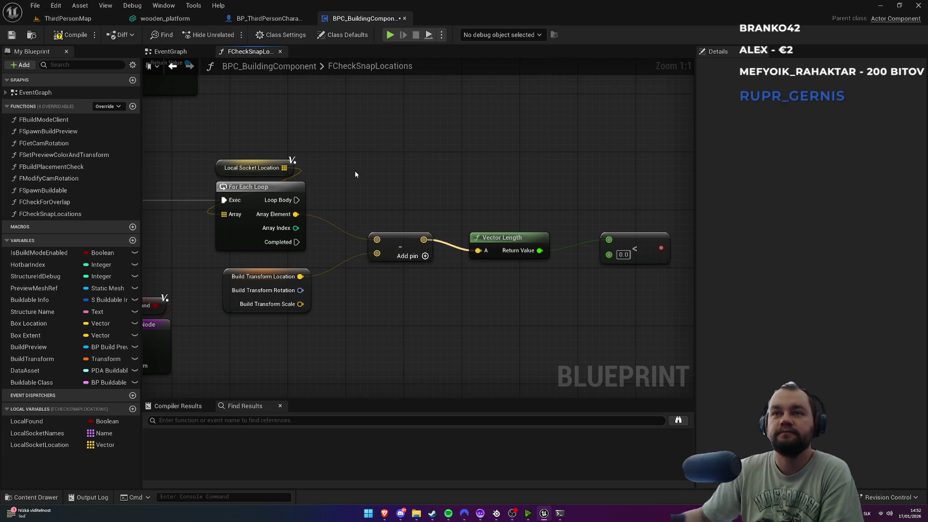
left_click_drag(405, 248, 380, 243)
key("ctrl+z")
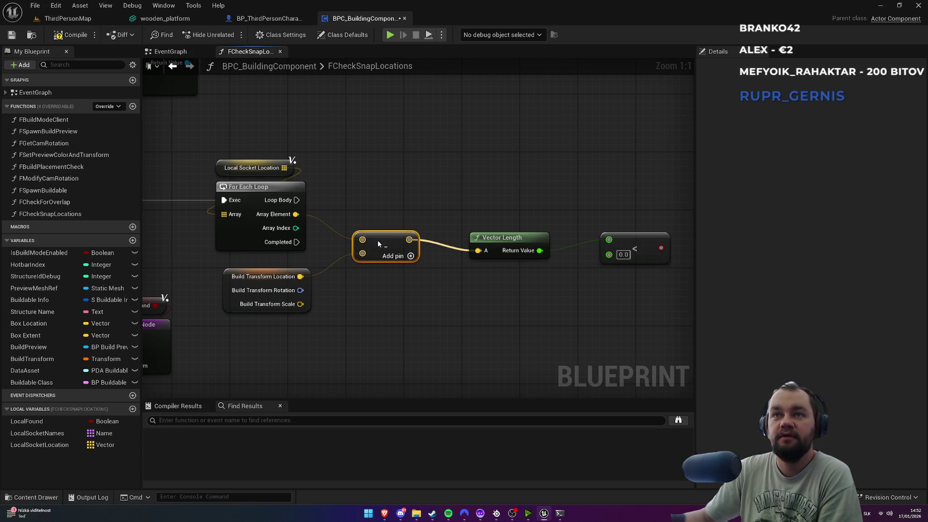
left_click_drag(379, 235, 367, 239)
mouse_move(492, 237)
left_mouse_down()
mouse_move(452, 228)
mouse_move(443, 261)
left_mouse_up()
left_click_drag(627, 245, 544, 236)
left_click(512, 190)
left_click_drag(511, 190, 373, 213)
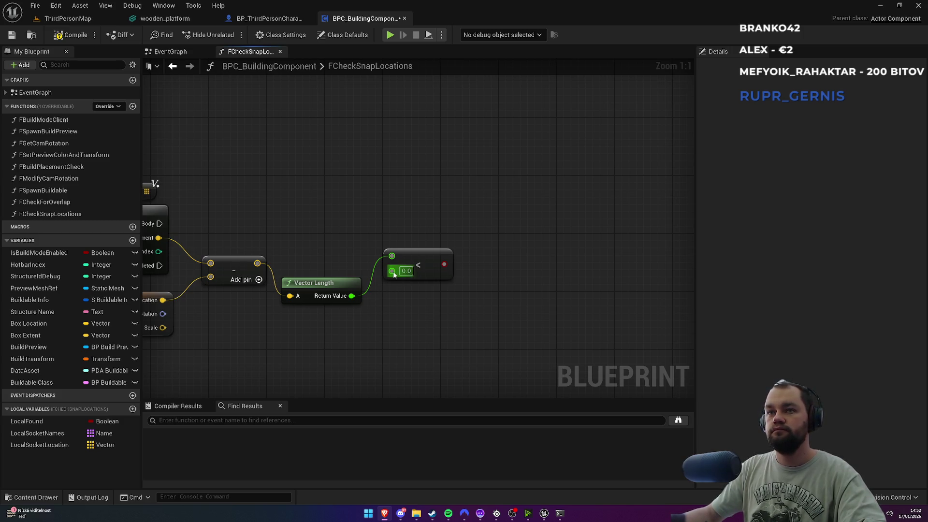
Step: Promote the < comparison's second input to a new local float named CloseVector
mouse_move(393, 272)
left_mouse_down()
mouse_move(333, 343)
mouse_move(323, 338)
left_mouse_up()
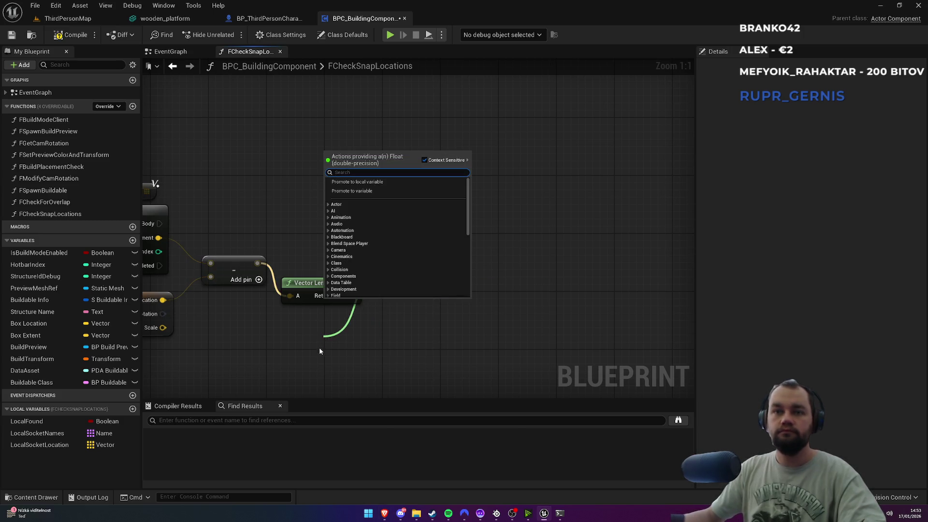
left_click(376, 182)
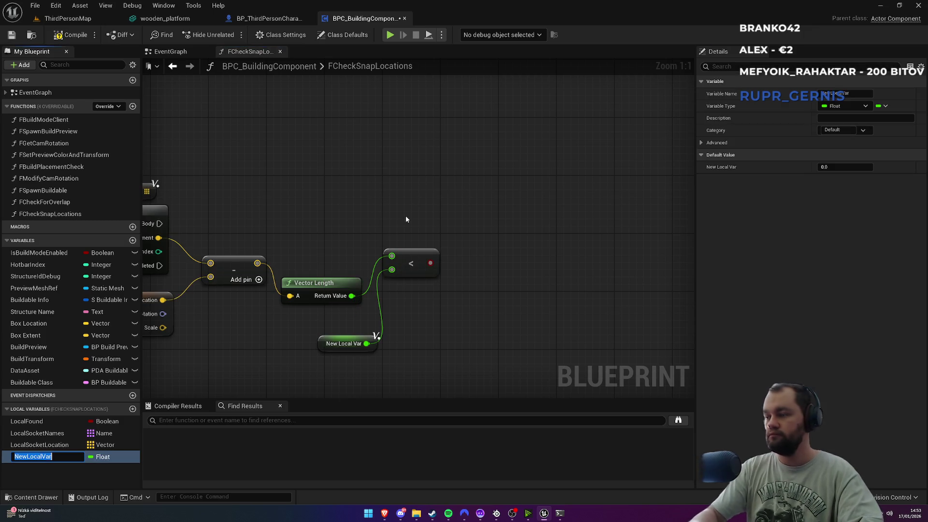
type("CloseVector")
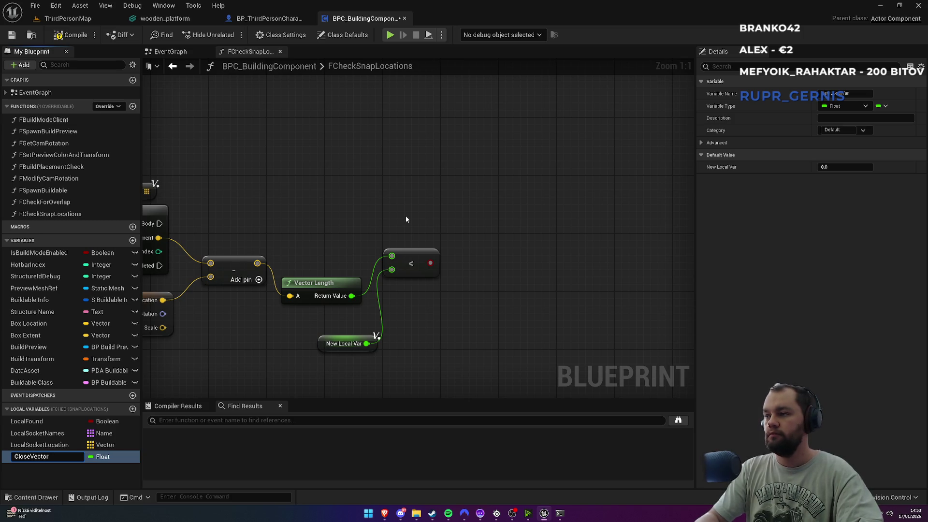
key("Return")
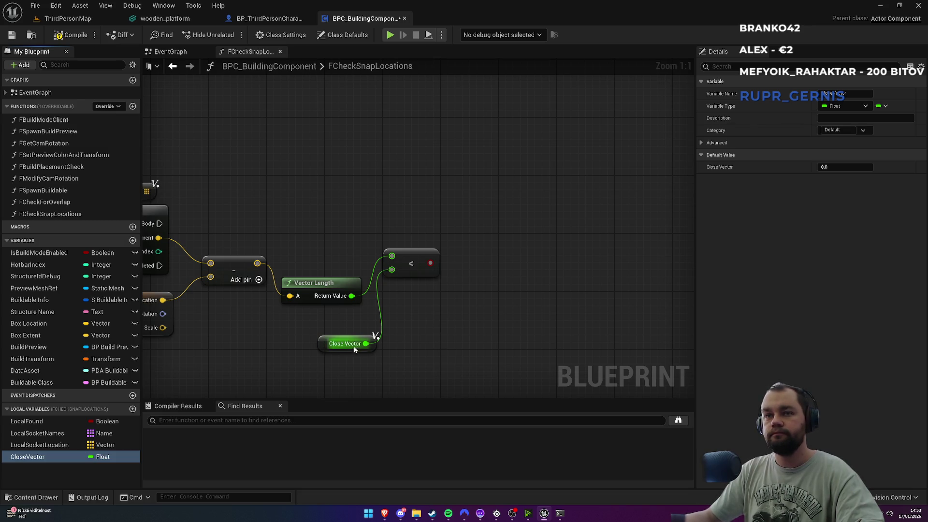
Step: Add a less-or-equal (<=) comparison fed by Close Vector
left_click_drag(366, 343, 440, 344)
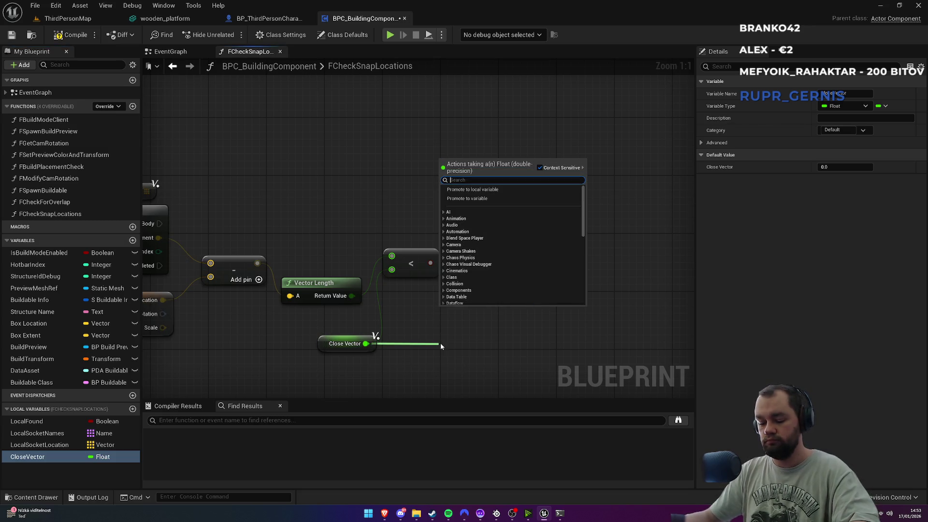
type("<")
key("Return")
key("Delete")
mouse_move(366, 343)
left_mouse_down()
mouse_move(425, 362)
mouse_move(410, 358)
left_mouse_up()
type("<")
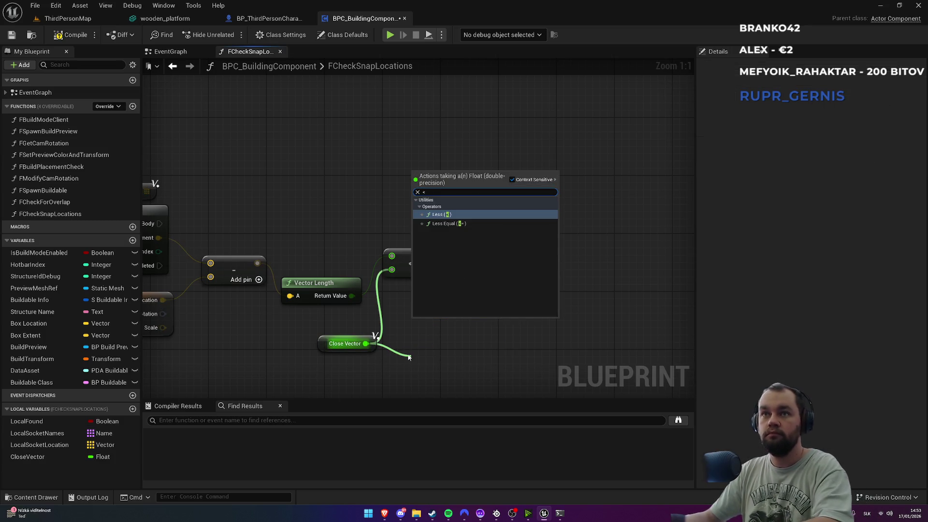
key("Return")
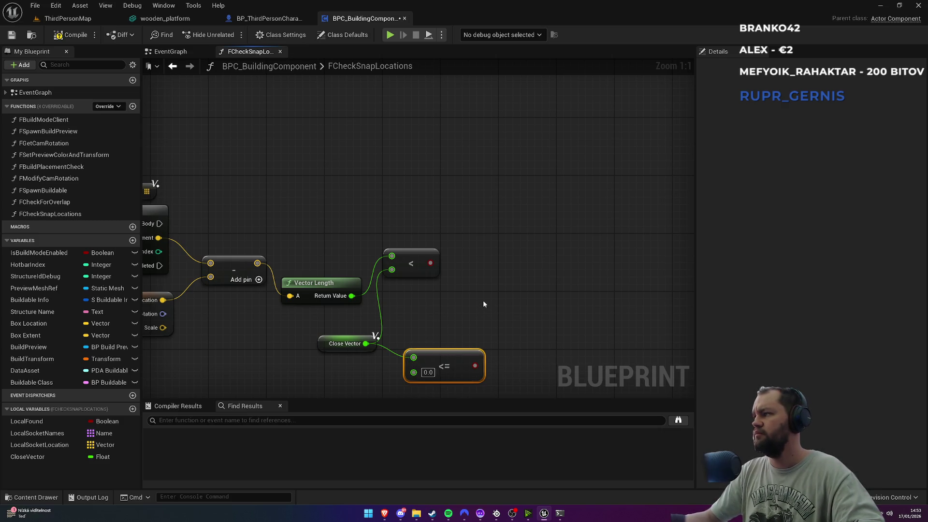
Step: Combine the <= and < results in an OR node
left_click_drag(475, 367, 515, 285)
type("or")
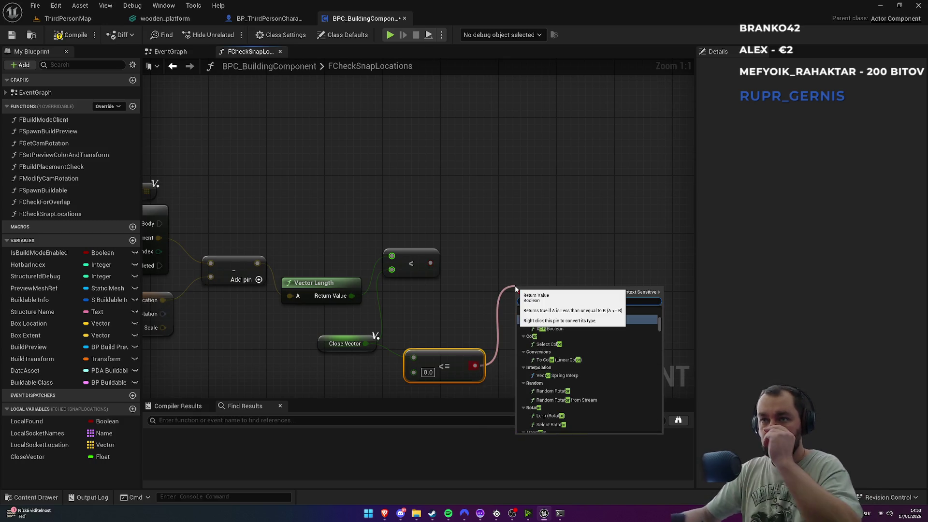
left_click(544, 320)
left_click(501, 303)
mouse_move(431, 263)
left_mouse_down()
mouse_move(506, 297)
mouse_move(522, 291)
mouse_move(475, 366)
left_mouse_up()
Step: Drive a Branch from the OR result, executed by the loop's Loop Body
left_click_drag(474, 309, 512, 246)
type("branch")
key("Return")
mouse_move(205, 224)
left_mouse_down()
mouse_move(653, 227)
mouse_move(663, 249)
left_mouse_up()
left_click_drag(602, 227, 463, 216)
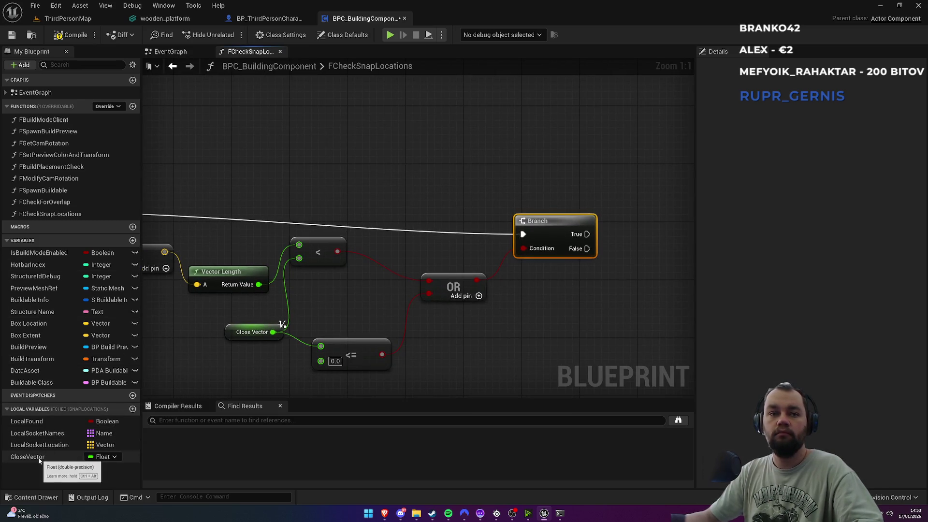
Step: On the Branch's True path, set Close Vector to the Vector Length
mouse_move(44, 457)
left_mouse_down()
mouse_move(545, 274)
mouse_move(627, 195)
left_mouse_up()
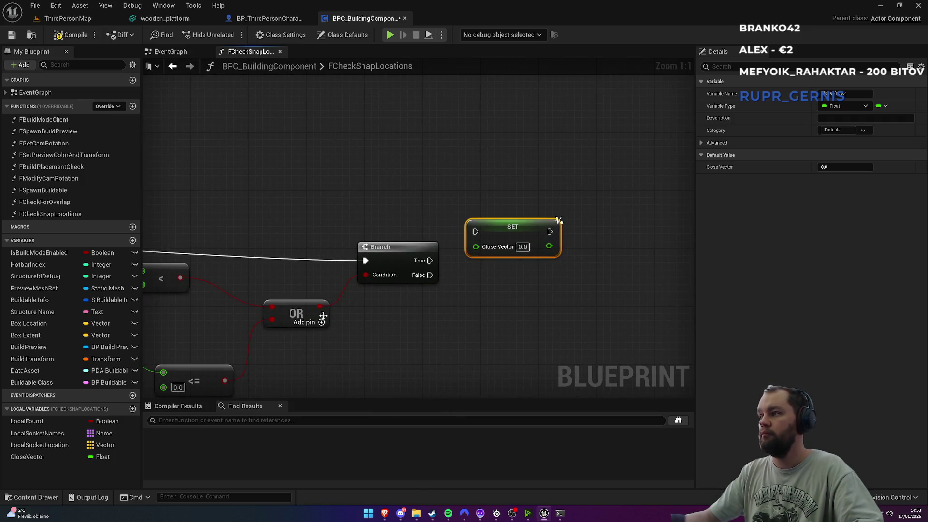
left_click_drag(191, 314, 319, 266)
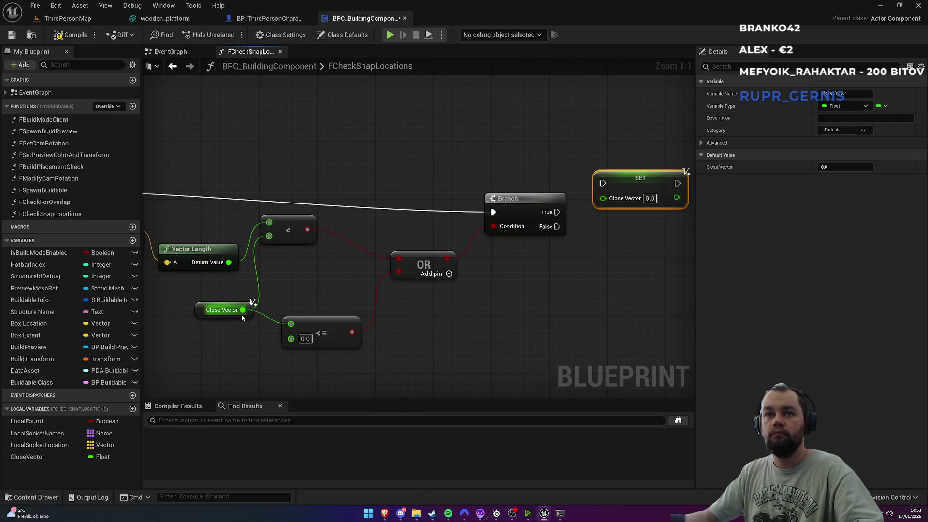
mouse_move(229, 262)
left_mouse_down()
mouse_move(643, 199)
mouse_move(628, 198)
left_mouse_up()
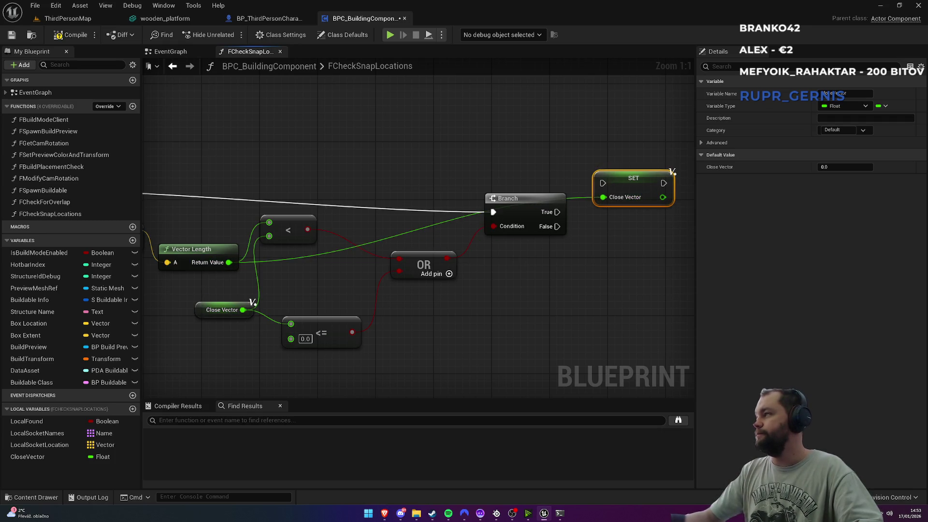
left_click_drag(558, 211, 603, 183)
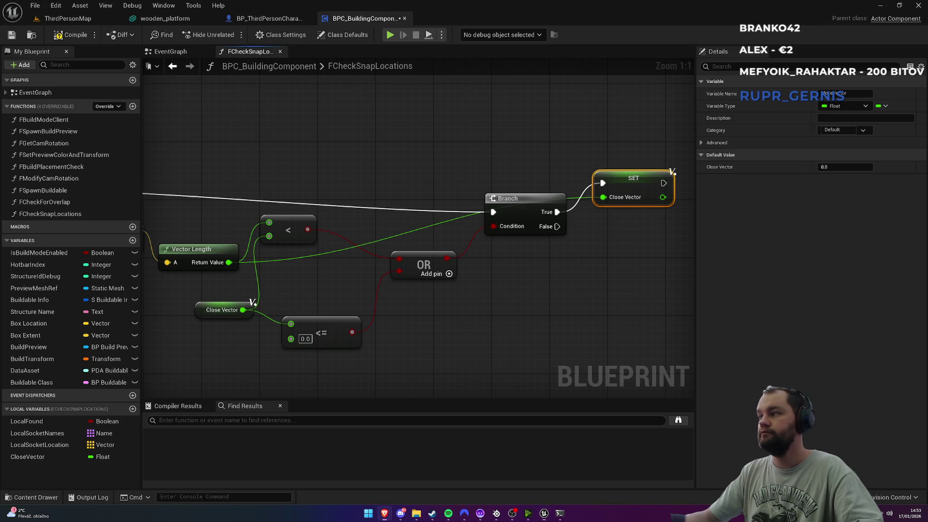
left_click_drag(674, 173, 682, 129)
left_click(639, 227)
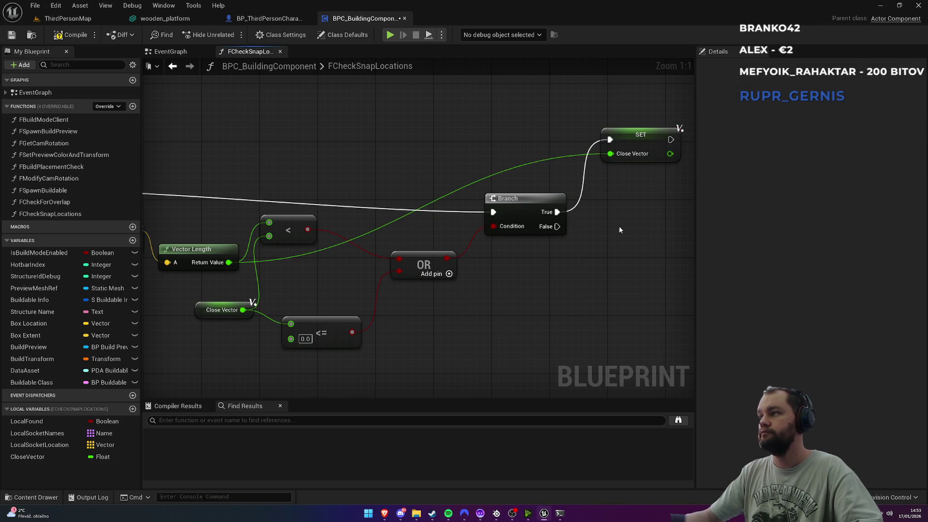
Step: Start promoting the loop's Array Index to a new local integer variable
left_click_drag(351, 178, 486, 159)
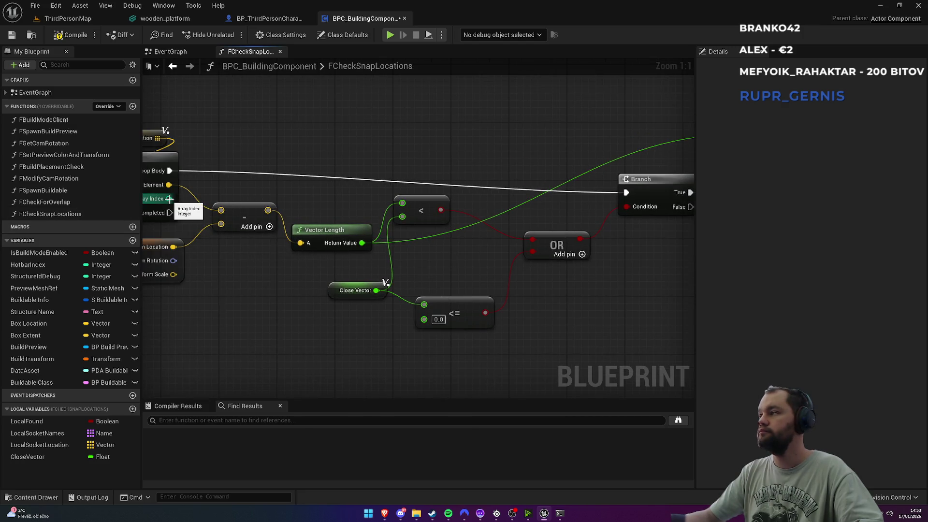
mouse_move(168, 199)
left_mouse_down()
mouse_move(528, 178)
mouse_move(600, 210)
mouse_move(602, 166)
left_mouse_up()
left_click(634, 189)
Step: Name the integer LocalCloseSocket and chain its setter after SET Close Vector
type("Local")
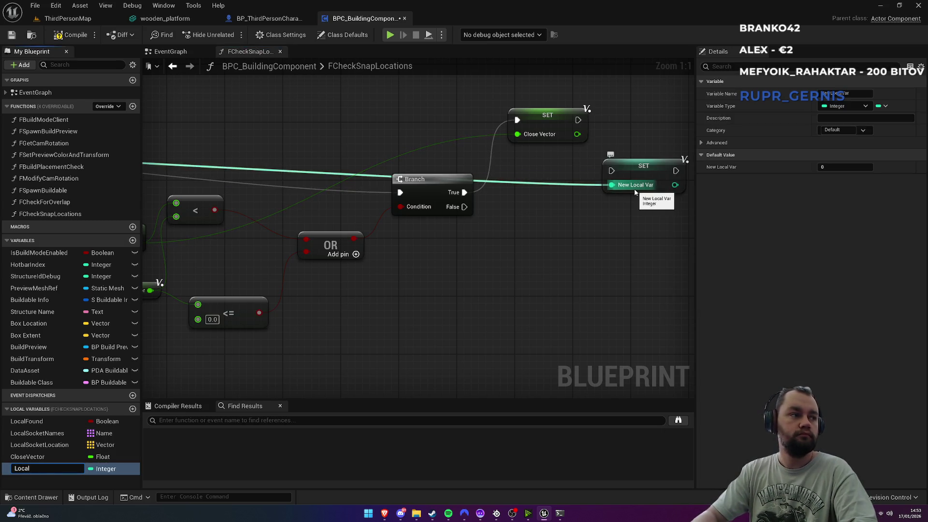
type("CloseSocket")
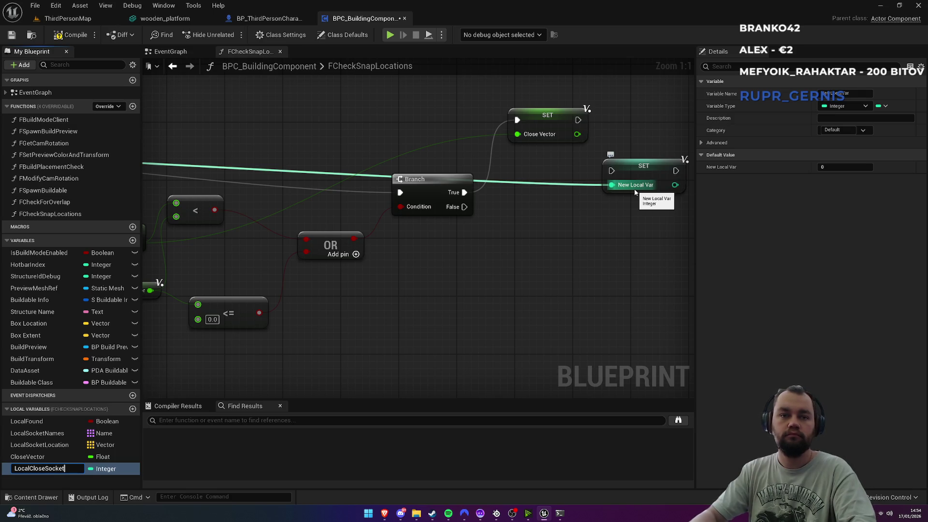
key("Return")
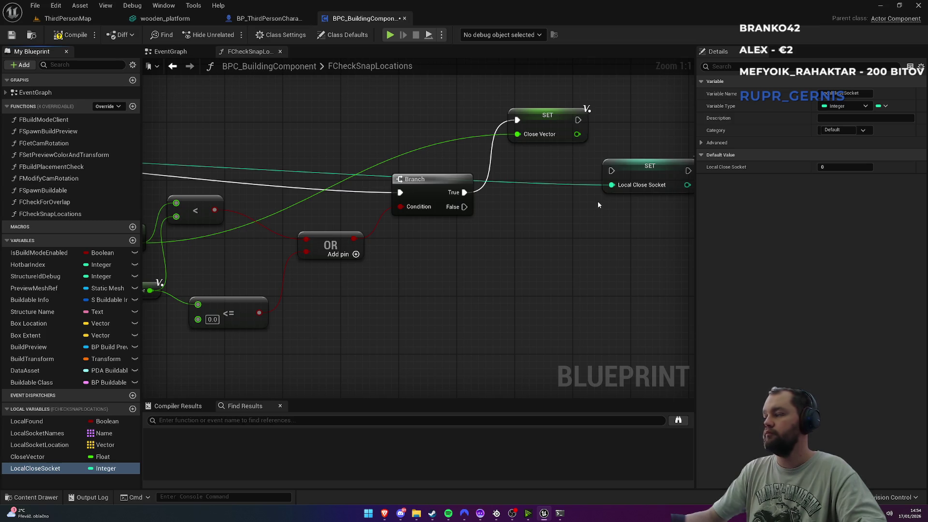
mouse_move(606, 222)
left_mouse_down()
mouse_move(513, 188)
mouse_move(552, 181)
left_mouse_up()
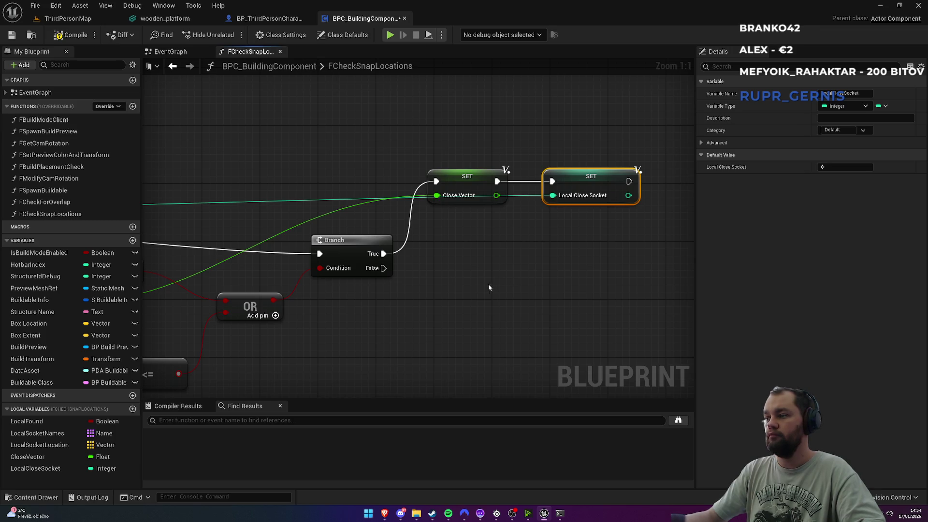
Step: Add a SET Local Found node after Local Close Socket with the value ticked true
mouse_move(42, 425)
left_mouse_down()
mouse_move(448, 306)
mouse_move(480, 274)
mouse_move(613, 223)
mouse_move(599, 240)
mouse_move(569, 237)
left_mouse_up()
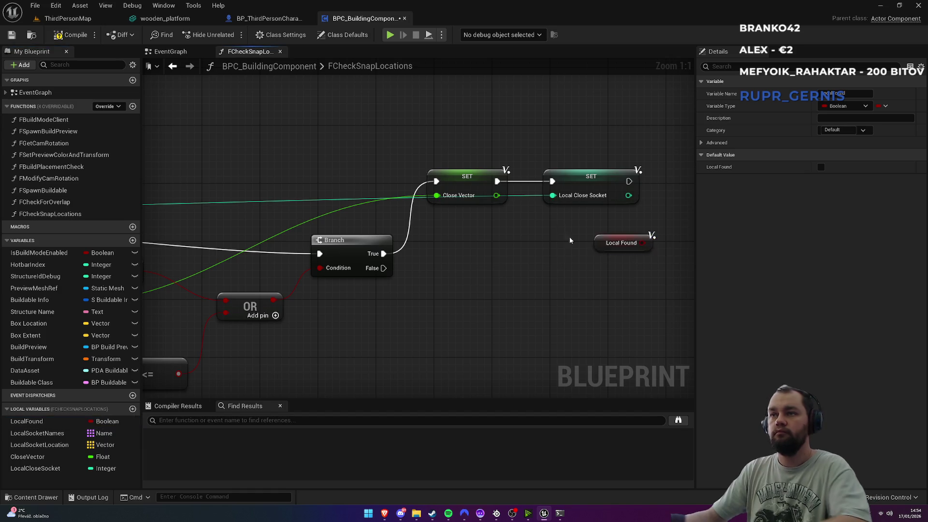
mouse_move(31, 382)
left_mouse_down()
mouse_move(587, 239)
mouse_move(39, 381)
left_mouse_up()
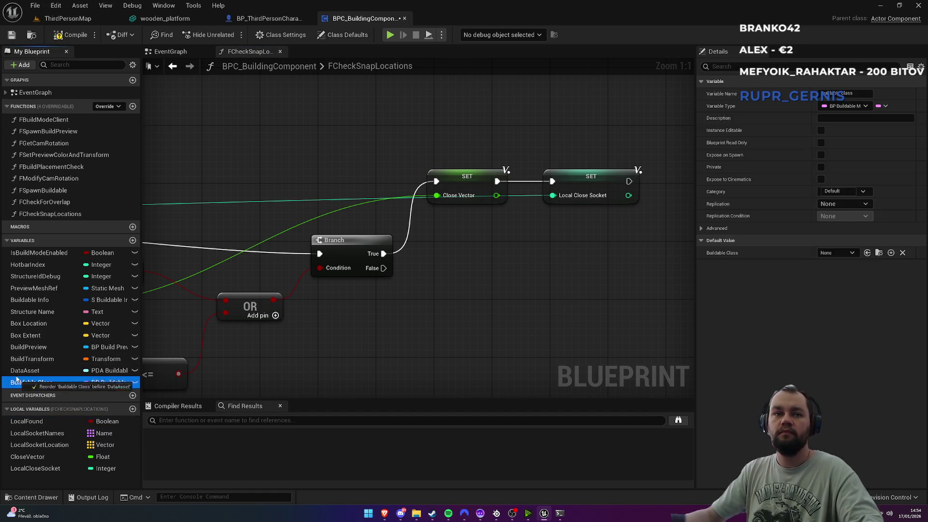
mouse_move(27, 421)
left_mouse_down()
mouse_move(543, 281)
mouse_move(660, 205)
left_mouse_up()
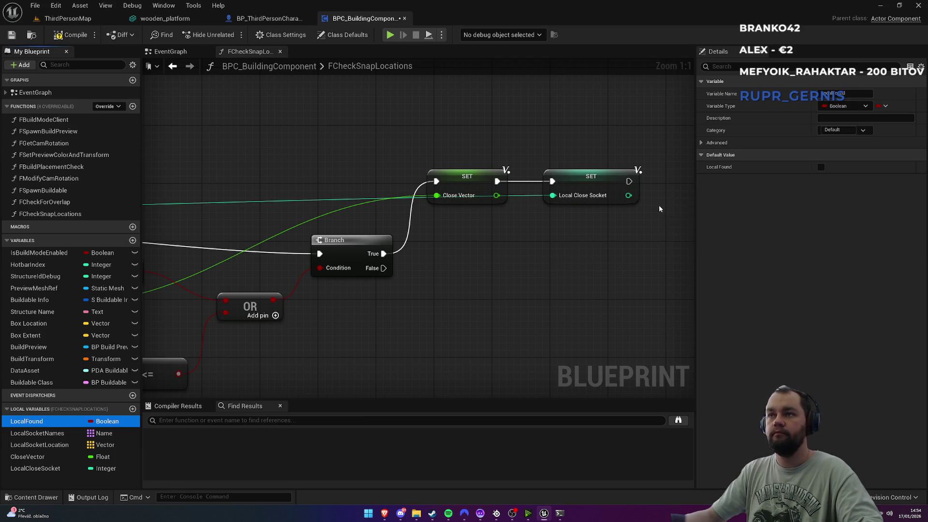
left_click(502, 279)
left_click_drag(458, 263, 419, 227)
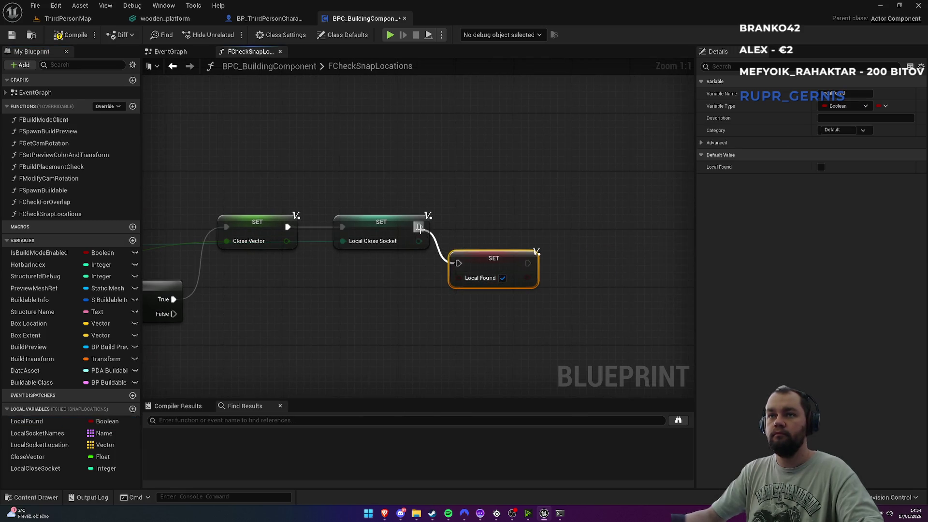
left_click_drag(494, 258, 500, 229)
left_click(491, 219)
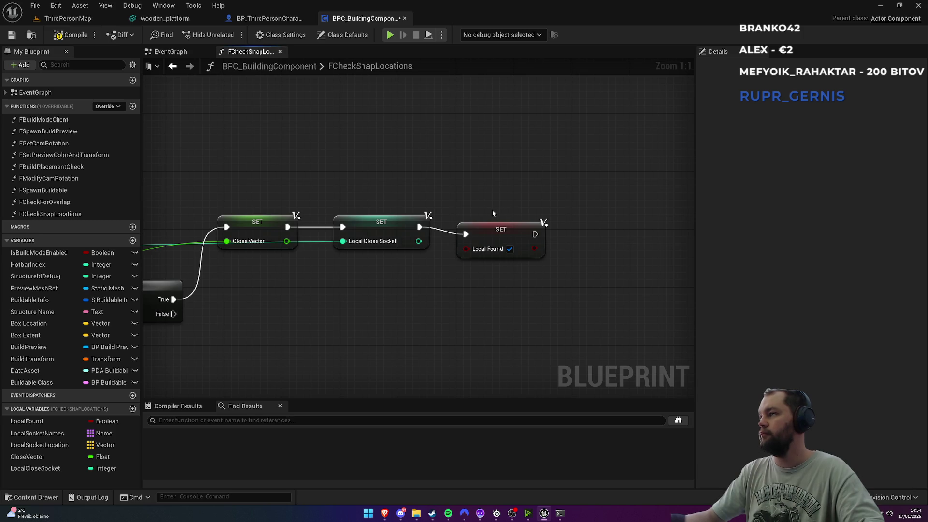
scroll(320, 258, "down", 3)
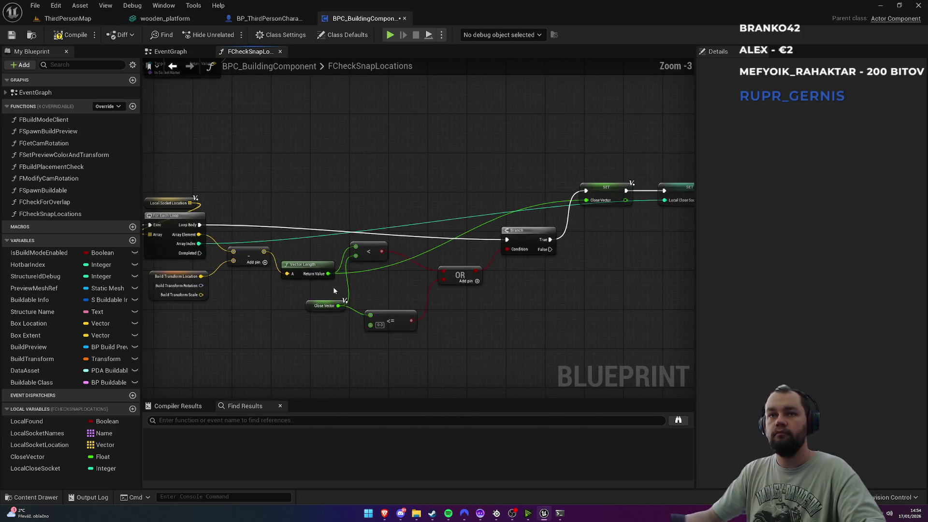
Step: Copy the Local Found and Return Node pair and run it from the loop's Completed output
left_click_drag(444, 217, 368, 271)
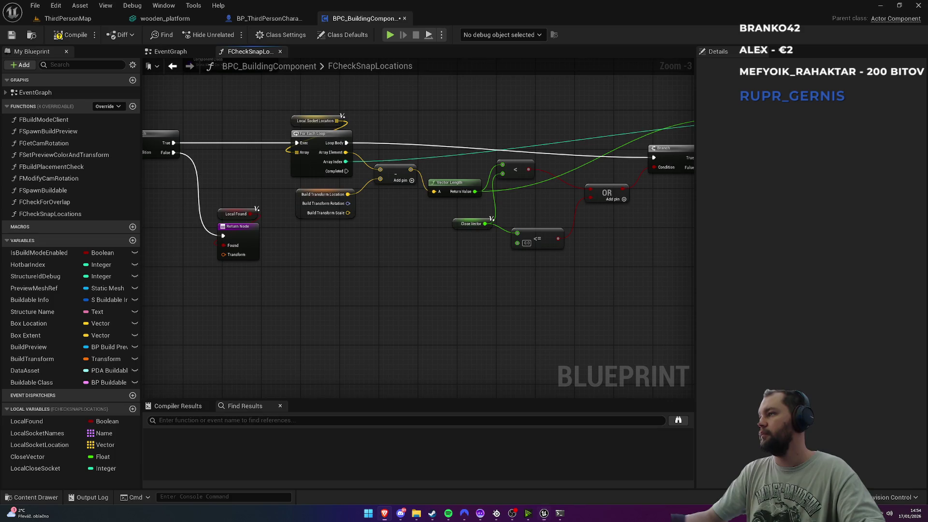
left_click_drag(265, 296, 442, 297)
left_click_drag(416, 187, 420, 270)
key("ctrl+c")
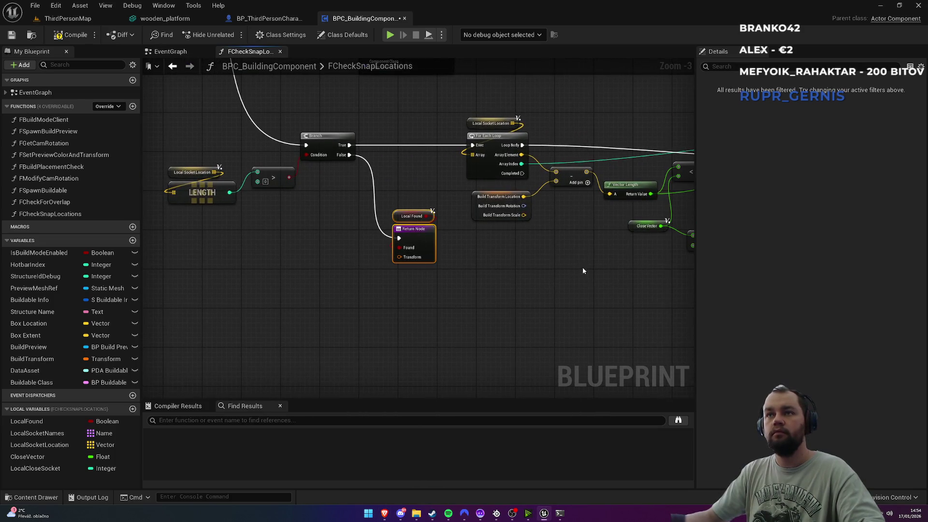
left_click_drag(581, 268, 425, 280)
key("ctrl+v")
left_click(410, 240)
mouse_move(374, 180)
left_mouse_down()
mouse_move(414, 304)
mouse_move(419, 298)
left_mouse_up()
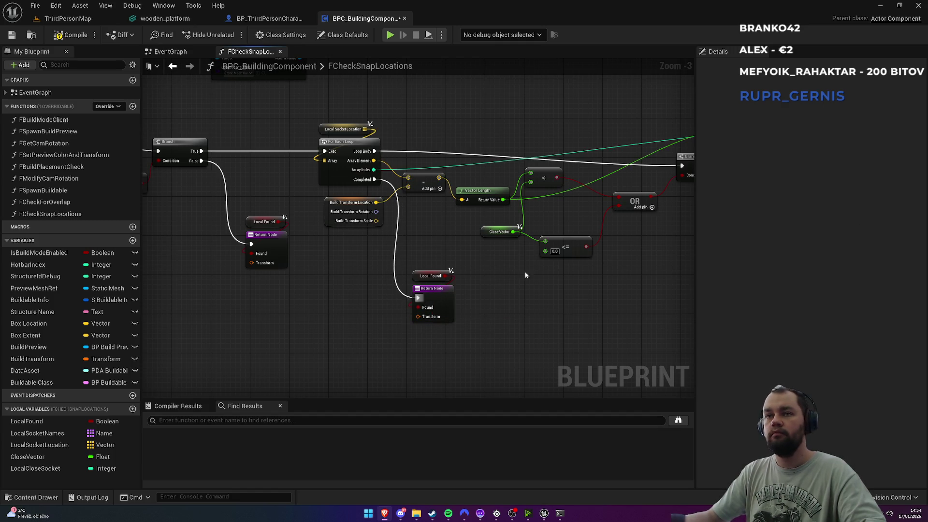
left_click_drag(434, 291, 439, 294)
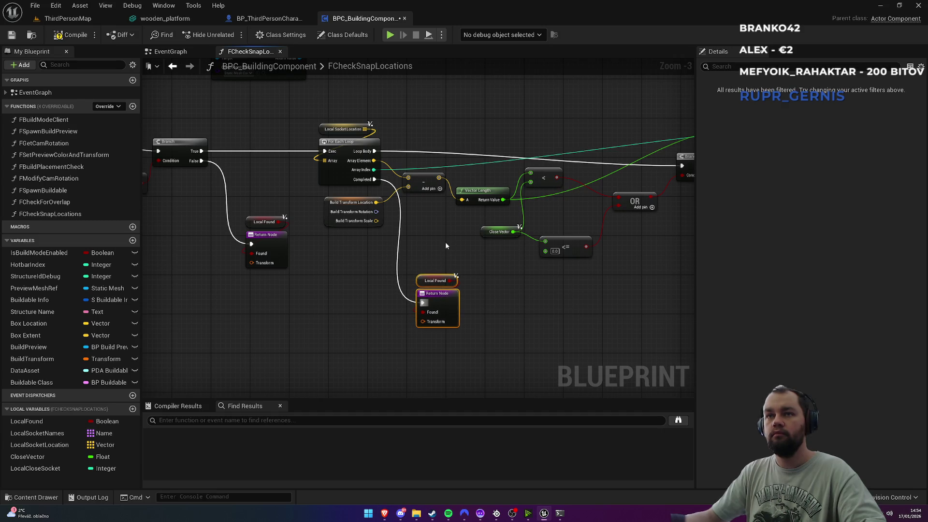
left_click_drag(265, 236, 244, 221)
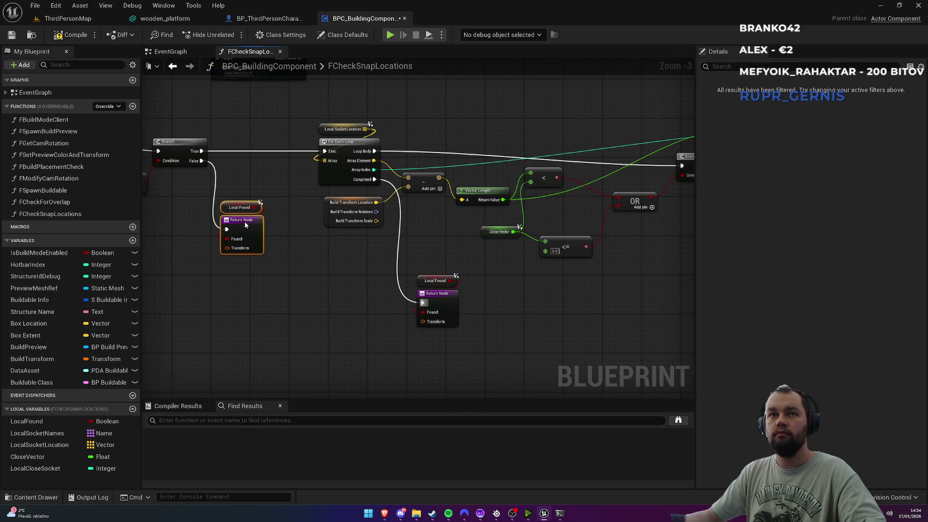
Step: Move the loop and Build Transform group left and reposition Vector Length, < and <= nodes
mouse_move(269, 179)
left_mouse_down()
mouse_move(159, 207)
mouse_move(343, 190)
left_mouse_up()
scroll(342, 190, "up", 2)
mouse_move(424, 156)
left_mouse_down()
mouse_move(435, 208)
mouse_move(529, 321)
left_mouse_up()
mouse_move(542, 259)
left_mouse_down()
mouse_move(366, 239)
mouse_move(330, 274)
left_mouse_up()
left_click_drag(433, 236, 446, 249)
left_click_drag(351, 319, 345, 319)
mouse_move(467, 328)
left_mouse_down()
mouse_move(434, 352)
mouse_move(455, 347)
mouse_move(453, 358)
left_mouse_up()
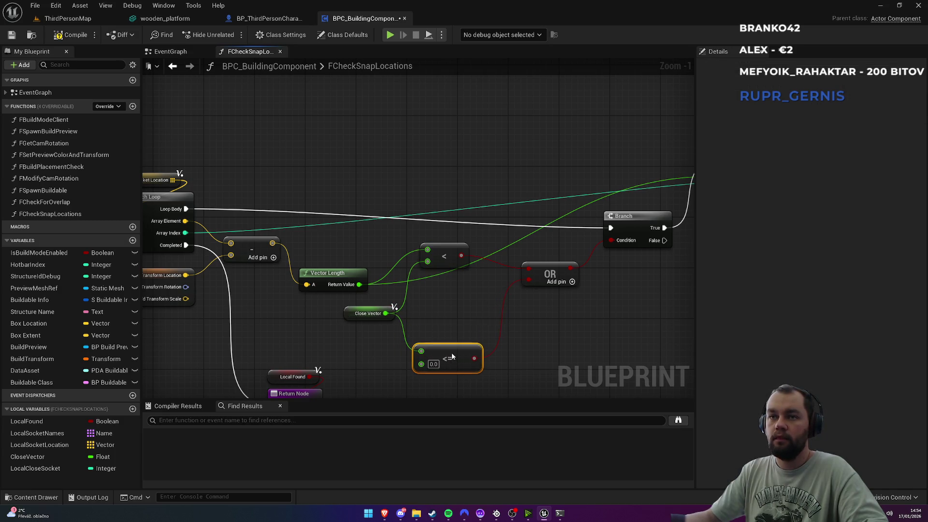
Step: Line up Close Vector, the < and OR nodes, and the Branch
left_click(368, 313)
left_click_drag(348, 317, 348, 324)
left_click(429, 315)
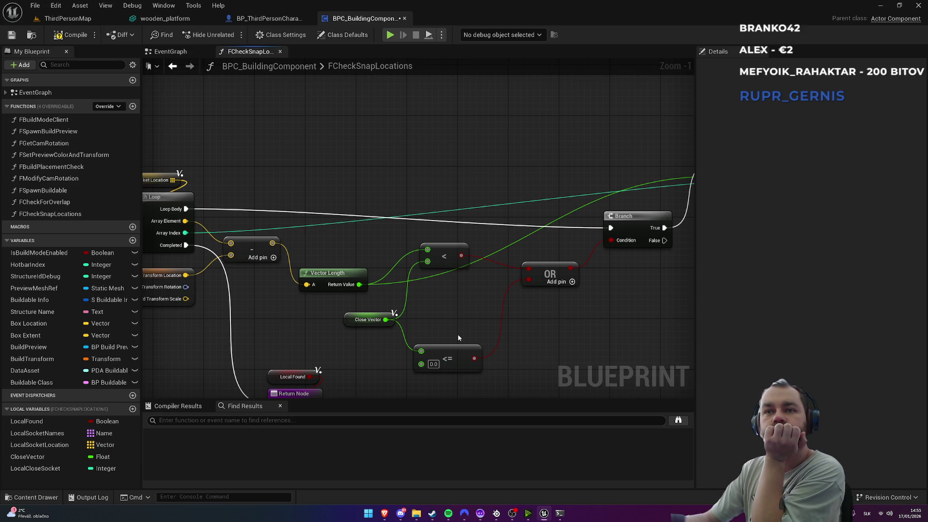
left_click_drag(443, 254, 442, 272)
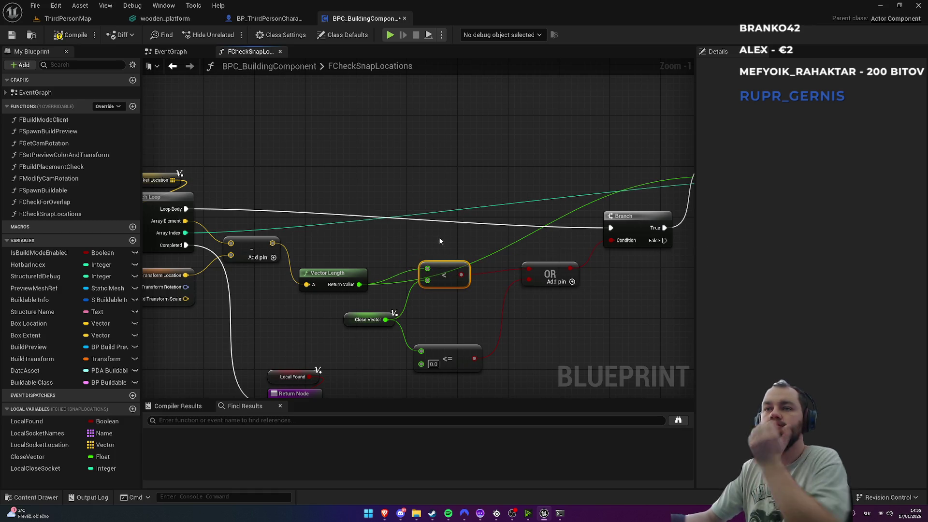
left_click(548, 273, "ctrl")
key("q")
left_click_drag(548, 273, 549, 267)
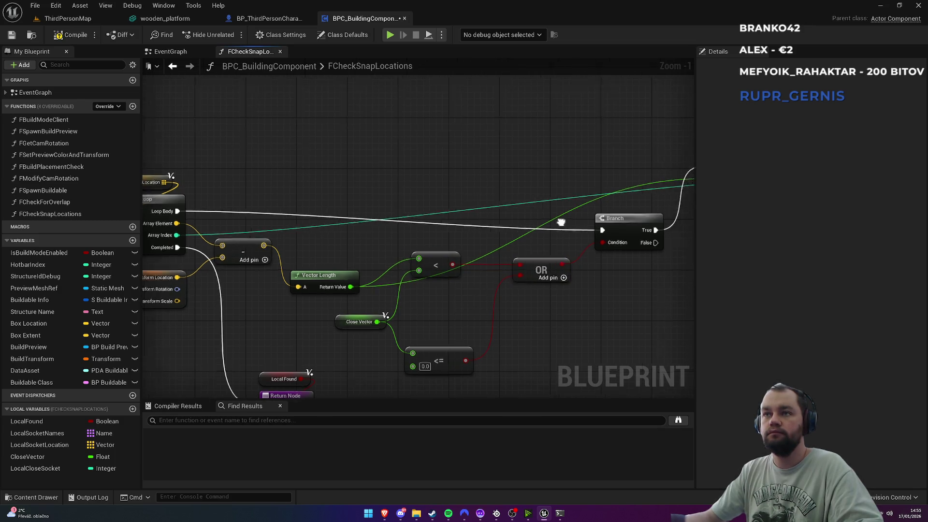
mouse_move(583, 225)
left_mouse_down()
mouse_move(583, 202)
mouse_move(576, 207)
left_mouse_up()
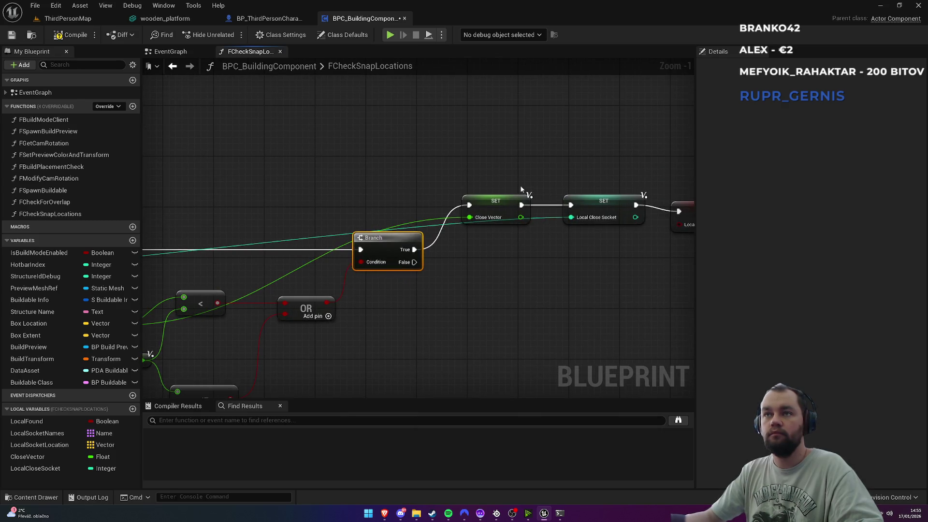
Step: Make SET Local Found store true and raise the three SET nodes together
left_click(585, 247)
left_click(568, 233)
mouse_move(338, 179)
left_mouse_down()
mouse_move(513, 227)
mouse_move(580, 228)
mouse_move(584, 201)
mouse_move(578, 207)
left_mouse_up()
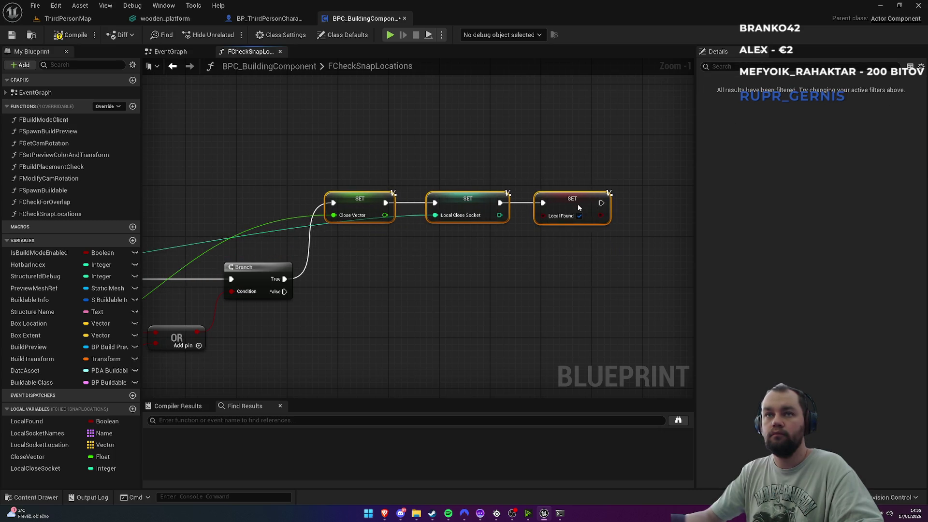
Step: Add a reroute point straightening the green Vector Length wire into Close Vector
mouse_move(361, 279)
left_mouse_down()
mouse_move(394, 284)
mouse_move(670, 216)
mouse_move(617, 201)
left_mouse_up()
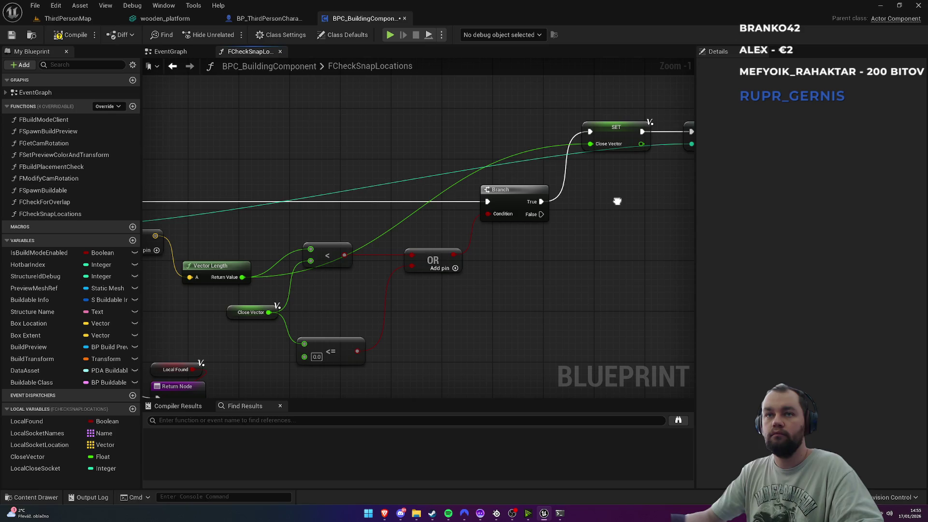
double_click(430, 199)
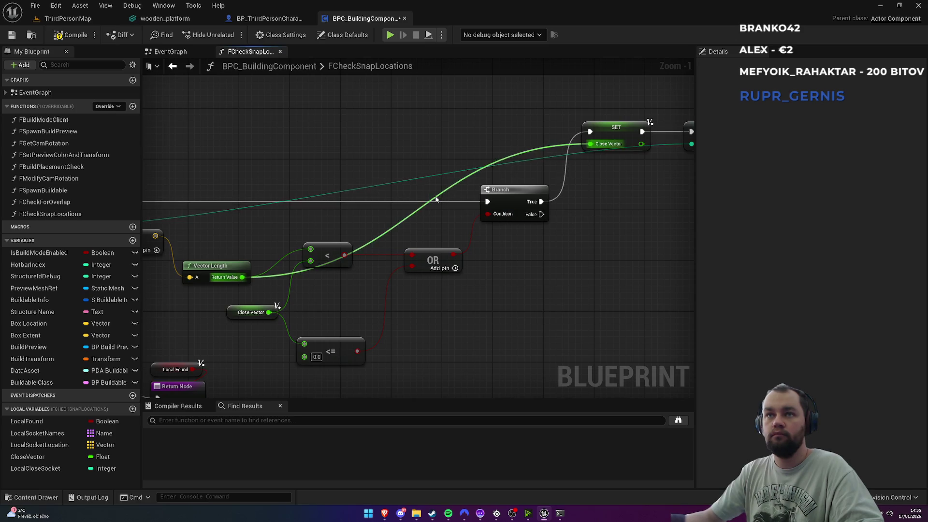
mouse_move(429, 199)
left_mouse_down()
mouse_move(360, 146)
mouse_move(295, 149)
left_mouse_up()
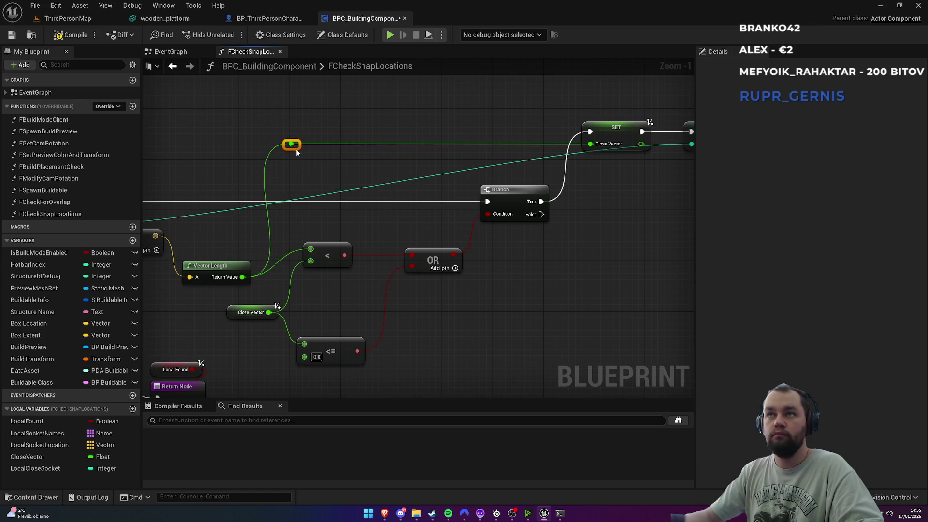
Step: Route the teal array-index wire into Local Close Socket through two reroute points
mouse_move(355, 174)
left_mouse_down()
mouse_move(522, 183)
mouse_move(391, 191)
mouse_move(344, 209)
mouse_move(279, 213)
mouse_move(445, 222)
mouse_move(331, 227)
mouse_move(402, 226)
mouse_move(408, 242)
mouse_move(360, 165)
mouse_move(141, 158)
mouse_move(280, 155)
mouse_move(258, 151)
left_mouse_up()
double_click(407, 243)
mouse_move(644, 198)
left_mouse_down()
mouse_move(306, 200)
mouse_move(426, 157)
mouse_move(427, 168)
left_mouse_up()
double_click(306, 201)
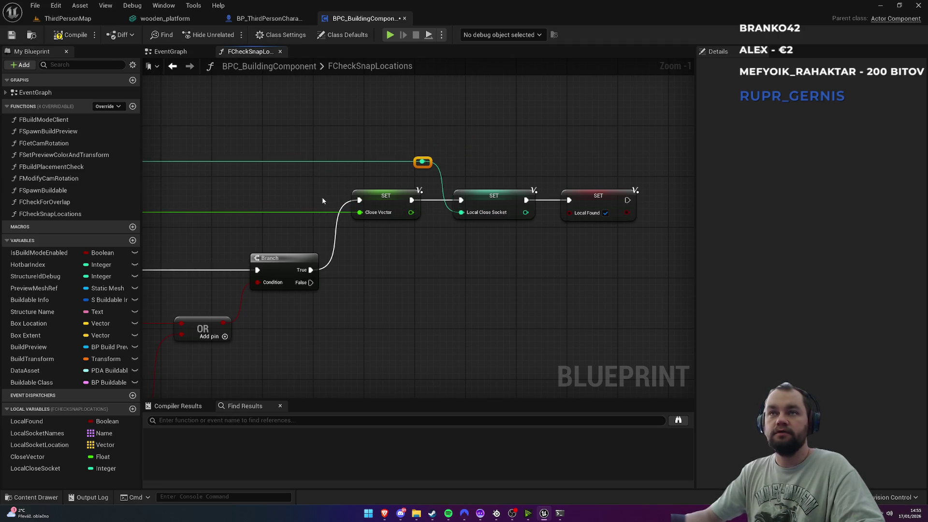
mouse_move(322, 196)
left_mouse_down()
mouse_move(484, 218)
mouse_move(600, 207)
mouse_move(465, 209)
left_mouse_up()
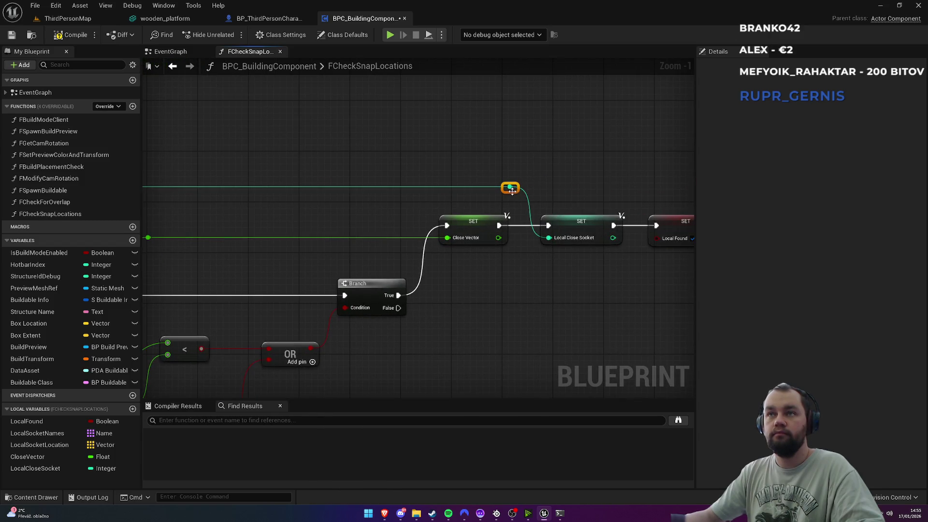
left_click_drag(512, 191, 514, 198)
left_click_drag(414, 187, 395, 178)
mouse_move(222, 168)
left_mouse_down()
mouse_move(292, 192)
mouse_move(217, 222)
mouse_move(383, 209)
mouse_move(265, 164)
mouse_move(441, 169)
left_mouse_up()
scroll(435, 215, "down", 1)
left_click_drag(434, 215, 414, 200)
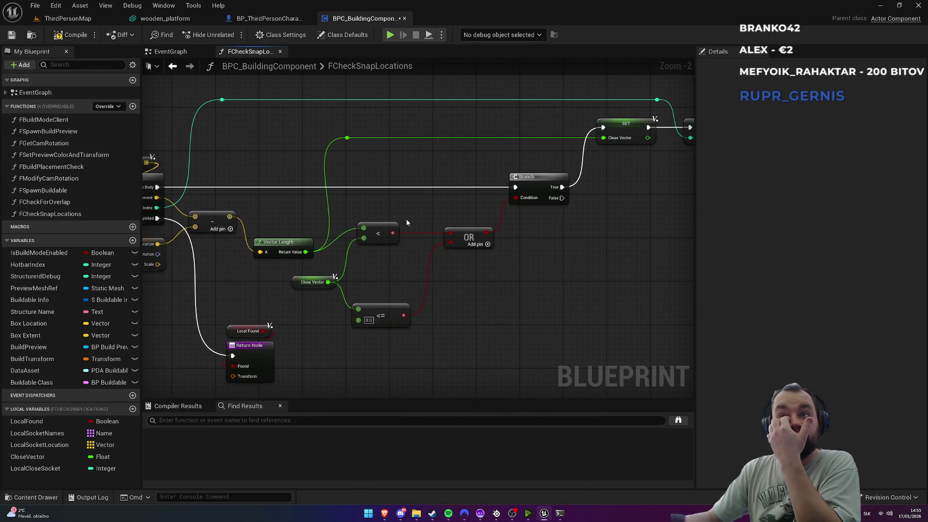
left_click_drag(316, 253, 426, 250)
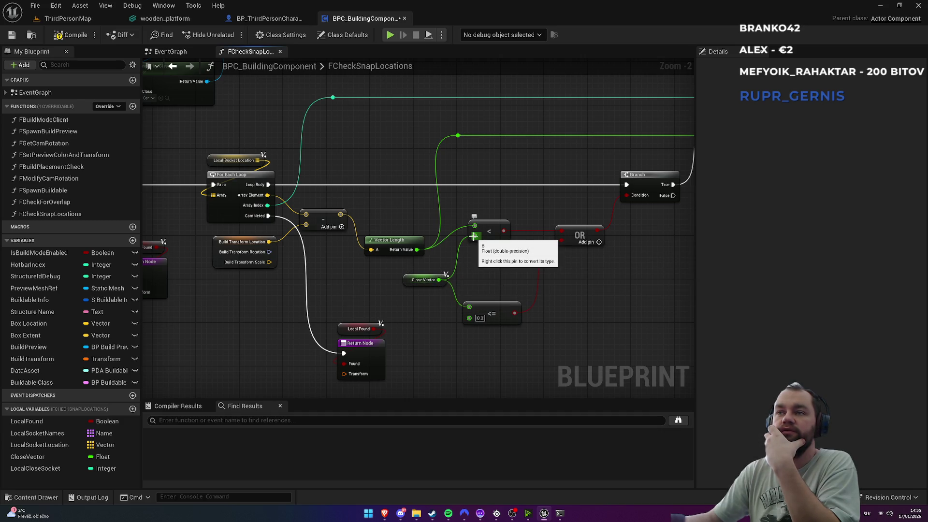
left_click_drag(561, 207, 444, 236)
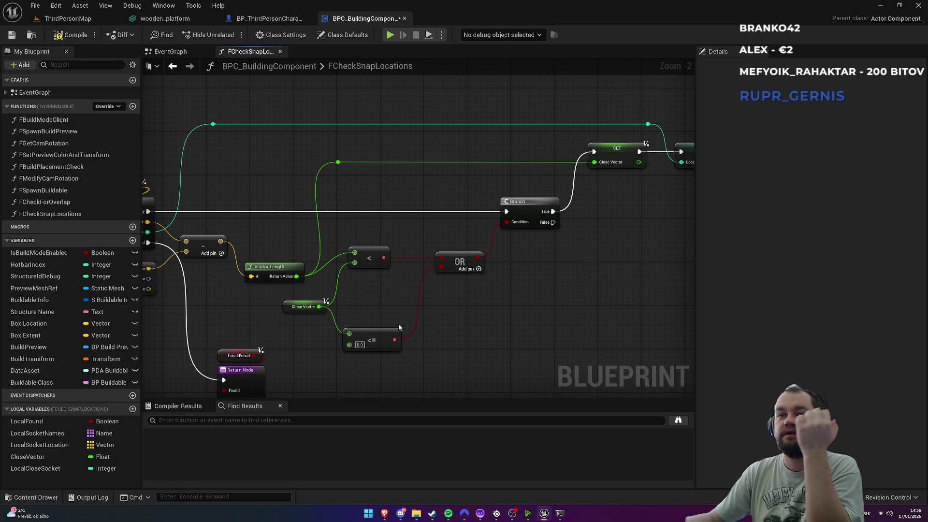
left_click(382, 332)
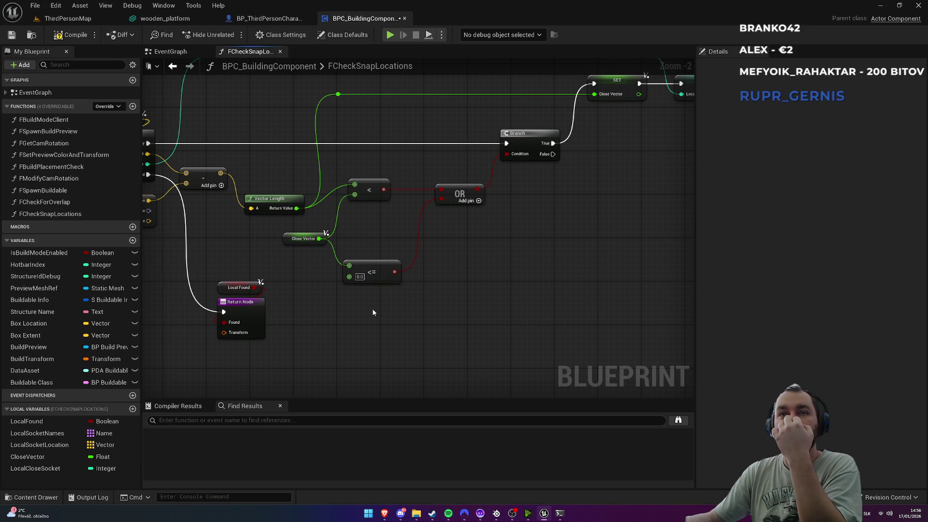
left_click_drag(368, 262, 274, 335)
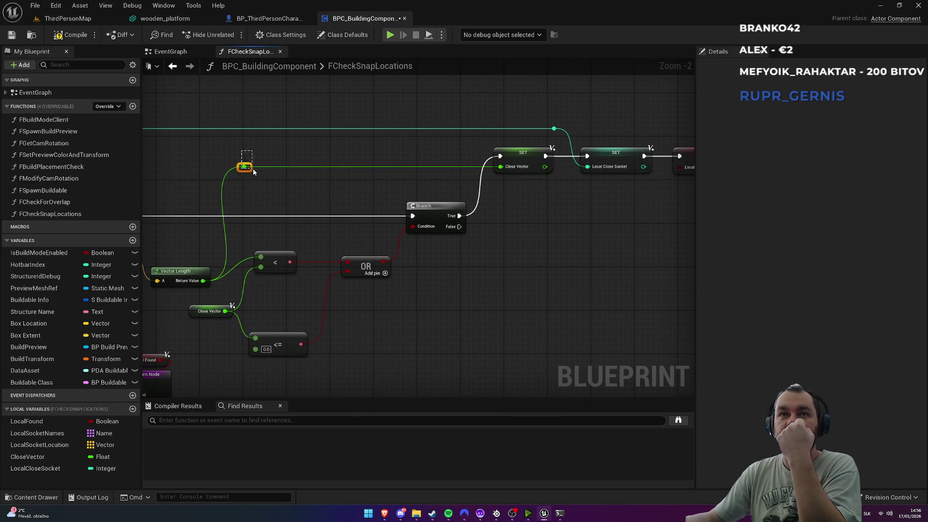
left_click_drag(251, 170, 277, 175)
left_click_drag(366, 226, 303, 241)
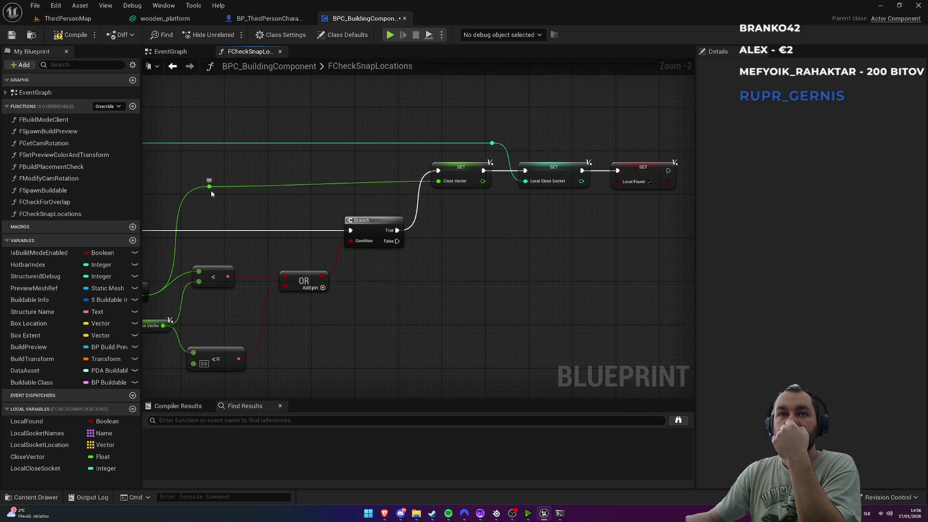
mouse_move(414, 212)
left_mouse_down()
mouse_move(331, 203)
mouse_move(314, 221)
mouse_move(475, 205)
left_mouse_up()
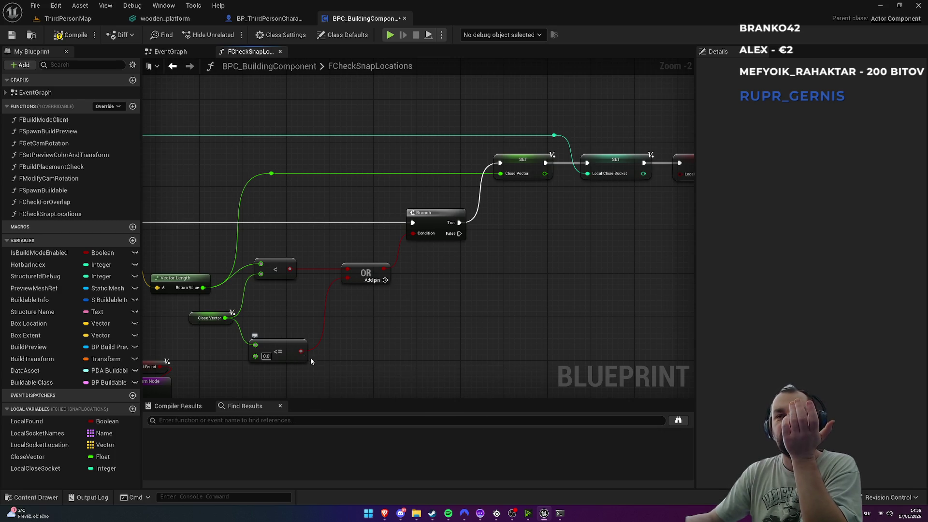
left_click_drag(392, 312, 405, 332)
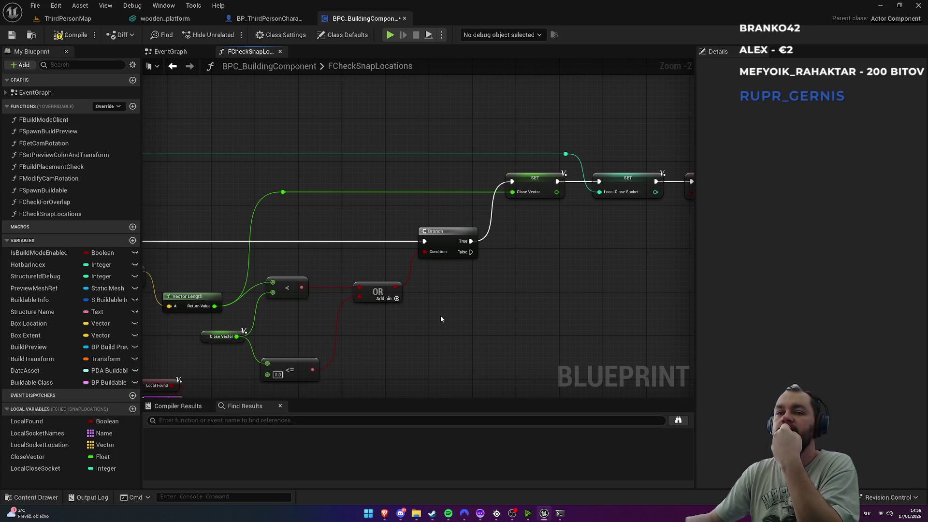
left_click_drag(236, 336, 271, 337)
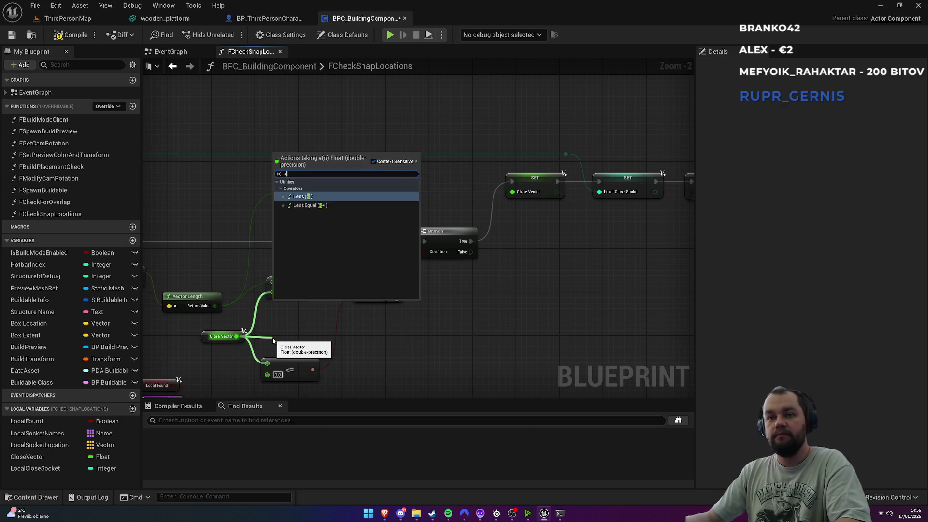
key("Escape")
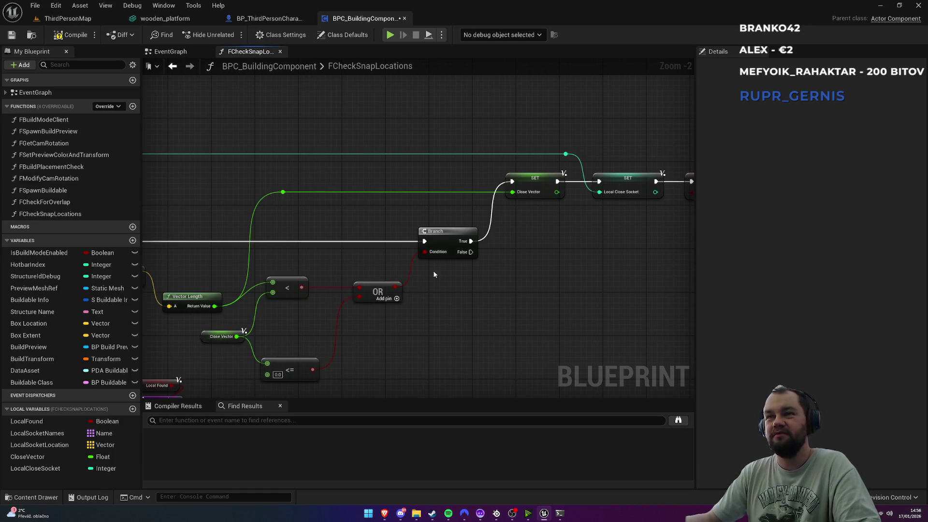
left_click_drag(431, 272, 370, 295)
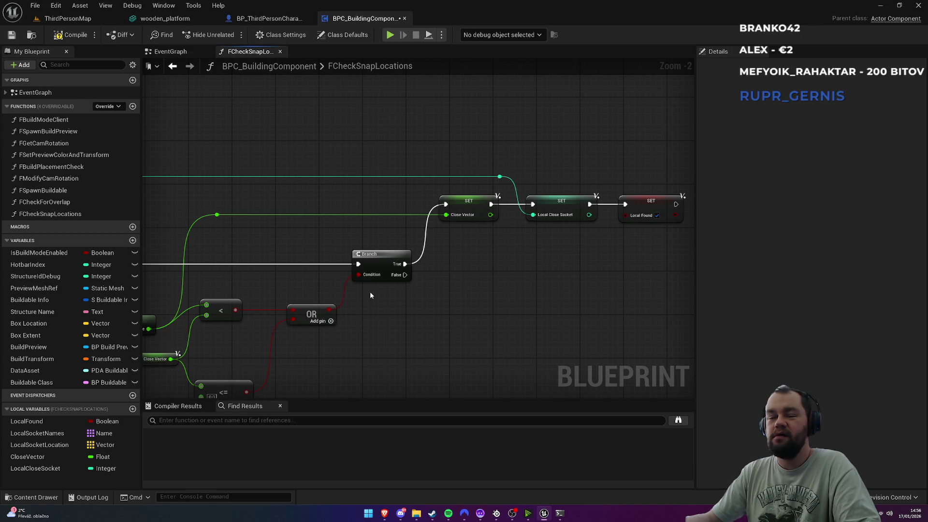
mouse_move(322, 286)
left_mouse_down()
mouse_move(511, 242)
mouse_move(406, 254)
mouse_move(524, 257)
mouse_move(287, 265)
left_mouse_up()
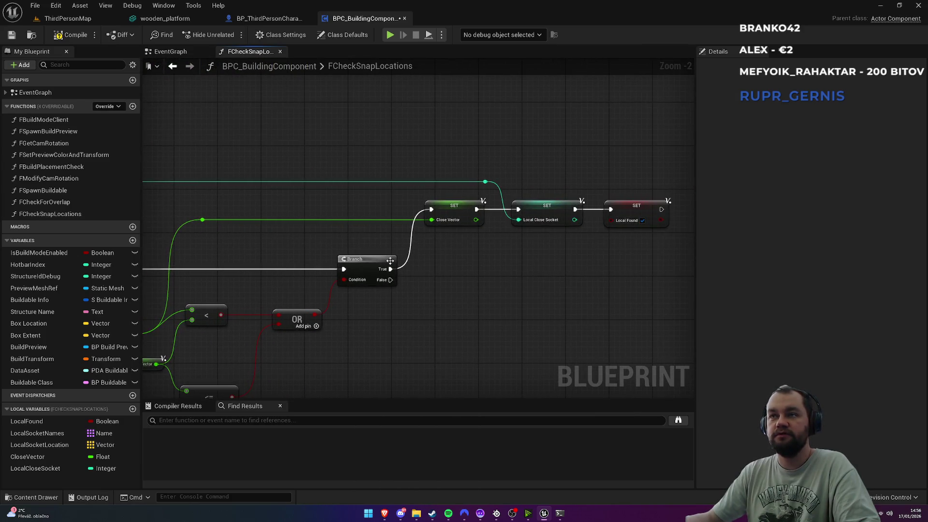
scroll(453, 267, "down", 1)
mouse_move(451, 268)
left_mouse_down()
mouse_move(495, 234)
mouse_move(502, 242)
left_mouse_up()
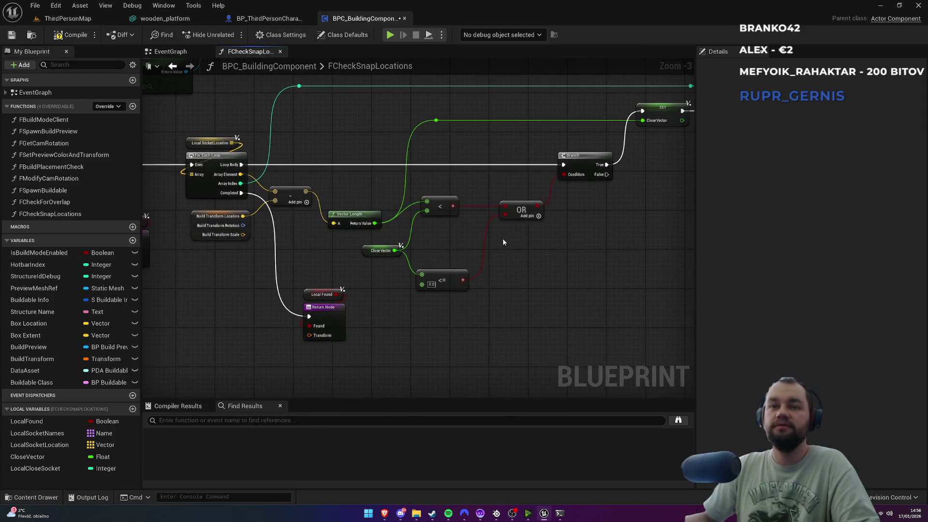
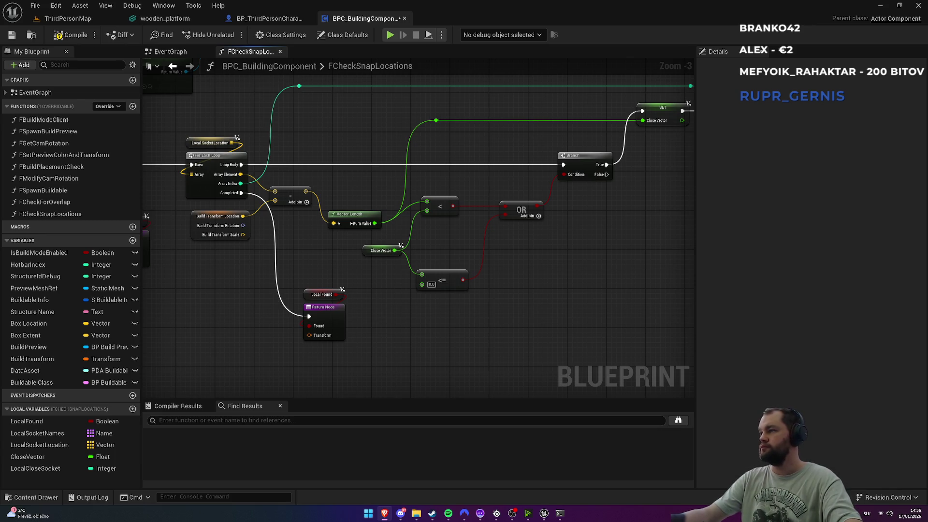
Step: Duplicate the Hit Actor and Get Component by Class (Static Mesh) nodes below the second Return Node
scroll(466, 219, "down", 3)
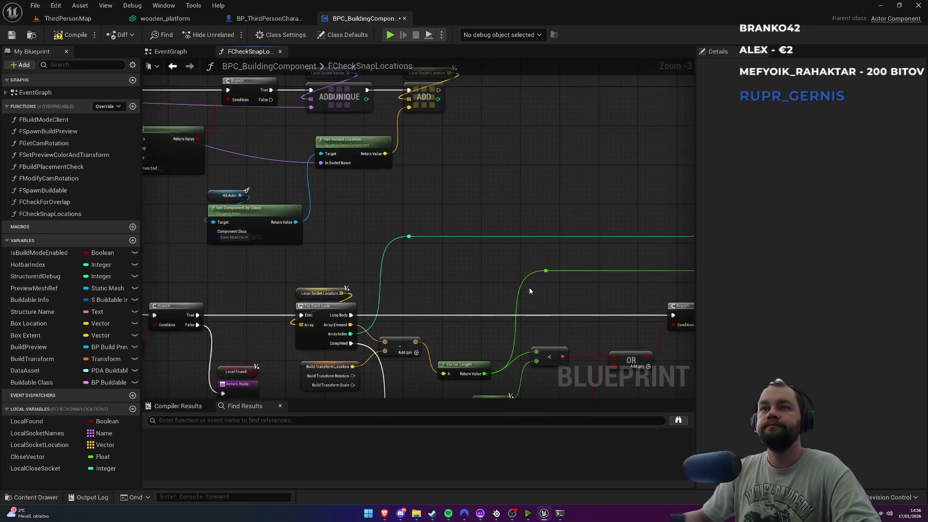
scroll(486, 336, "up", 4)
left_click_drag(367, 193, 407, 265)
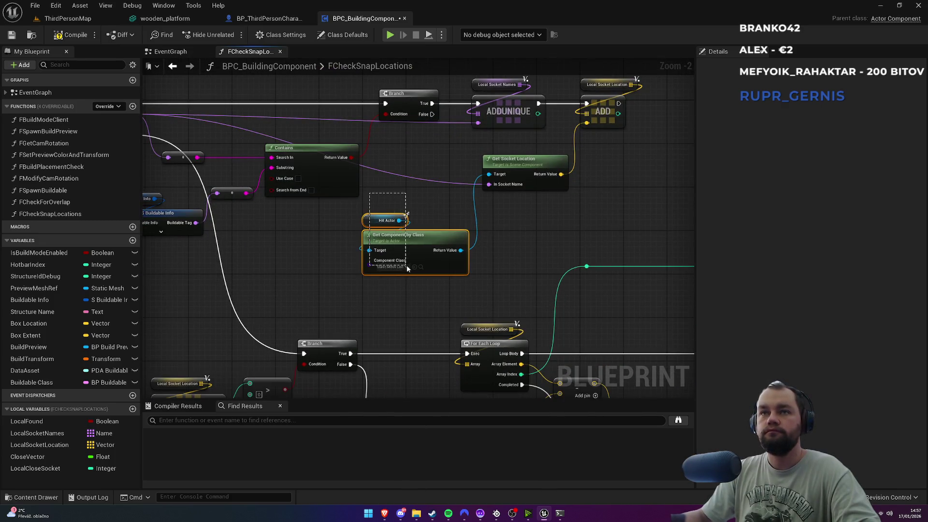
mouse_move(419, 318)
left_mouse_down()
mouse_move(406, 63)
mouse_move(285, 104)
mouse_move(428, 280)
left_mouse_up()
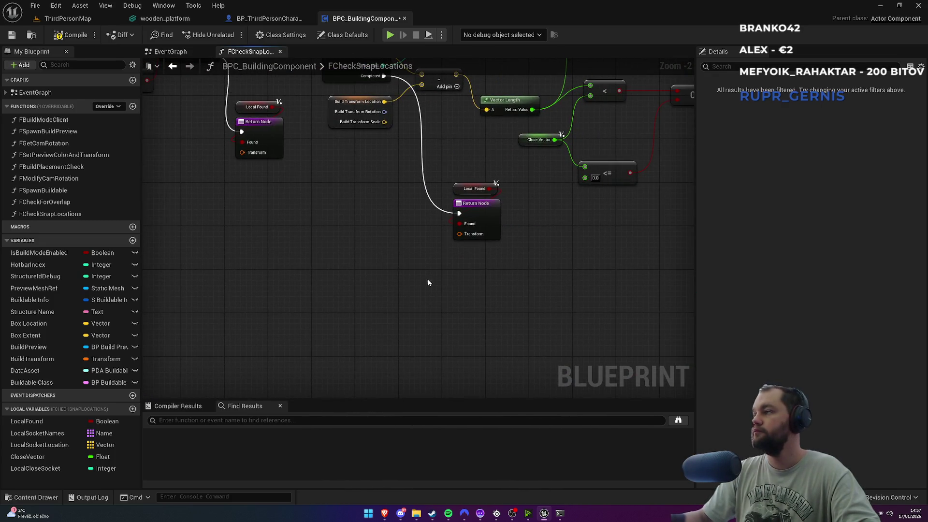
key("alt+Tab")
left_click(459, 279)
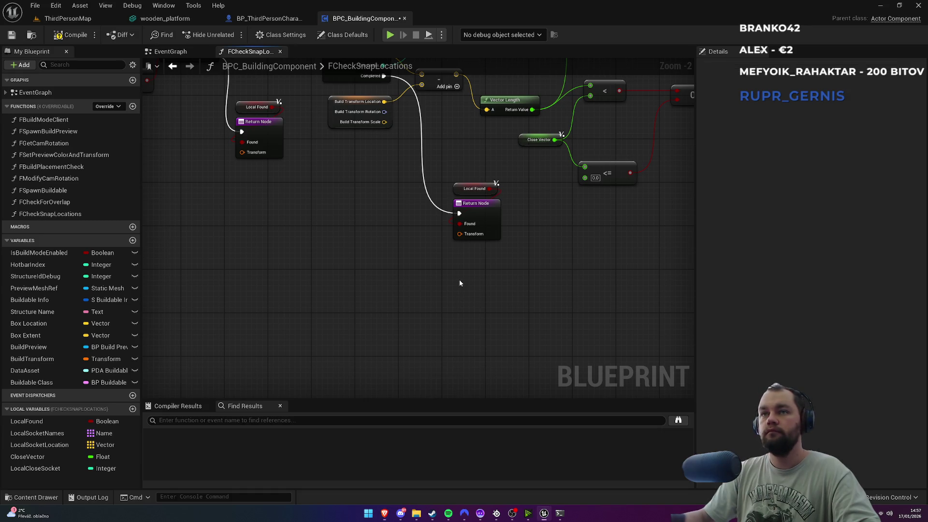
key("ctrl+v")
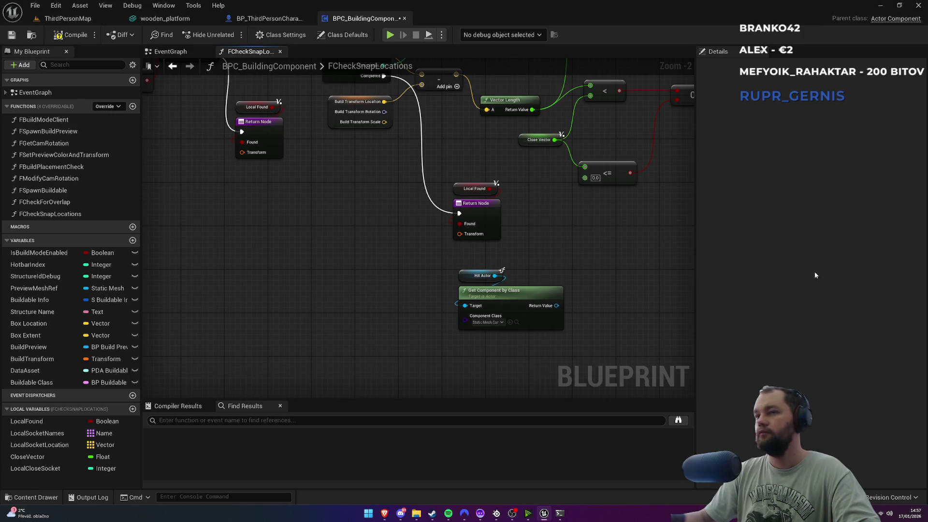
key("alt+Tab")
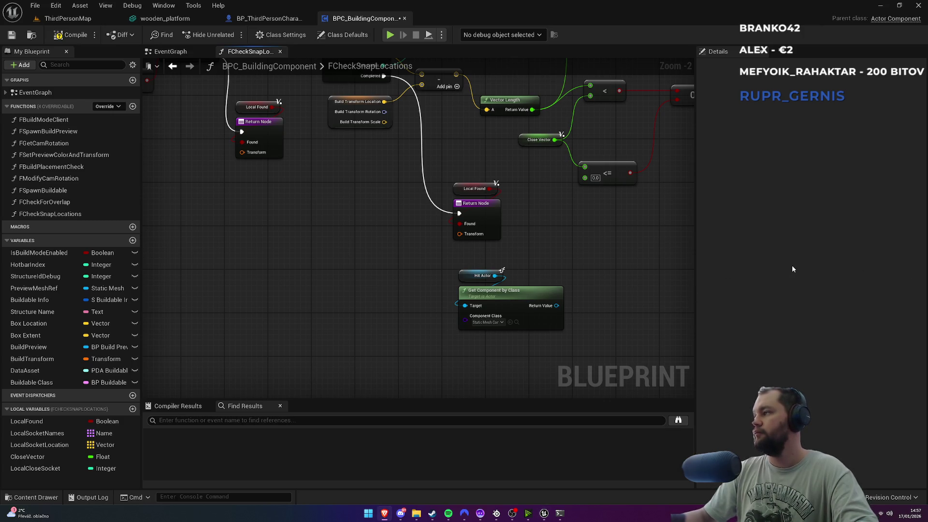
left_click_drag(556, 305, 593, 289)
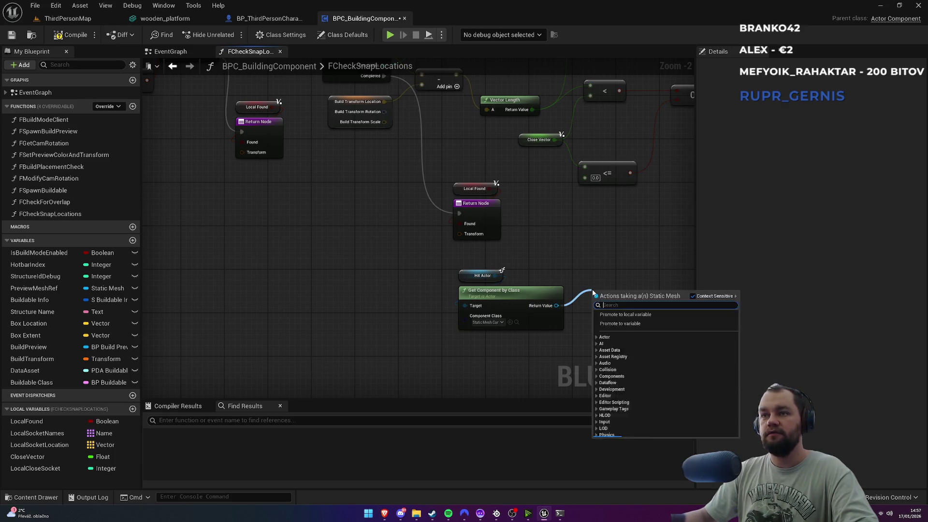
Step: Add Get Socket Transform from the component result and wire it into the Return Node's Transform
type("get socket")
key("Down")
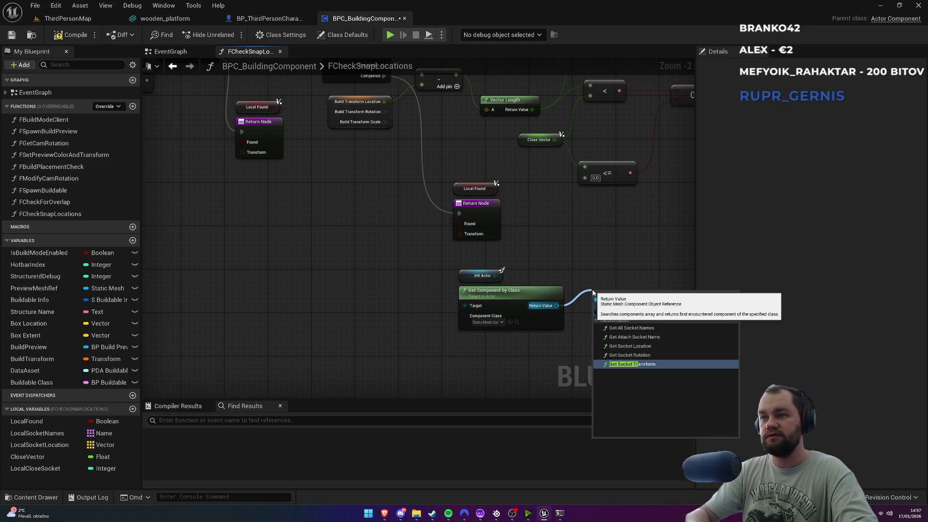
key("Return")
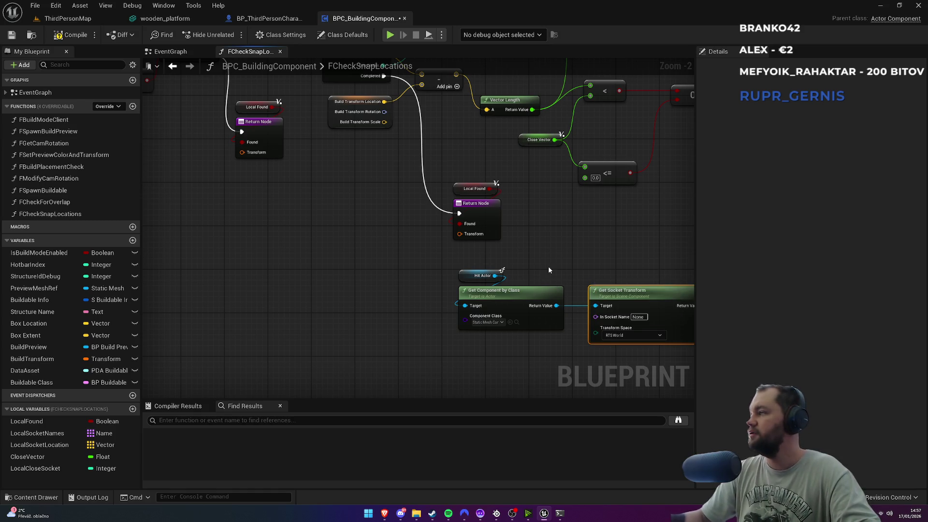
left_click_drag(548, 266, 479, 274)
mouse_move(371, 268)
left_mouse_down()
mouse_move(559, 312)
mouse_move(337, 296)
left_mouse_up()
left_click_drag(409, 299, 388, 243)
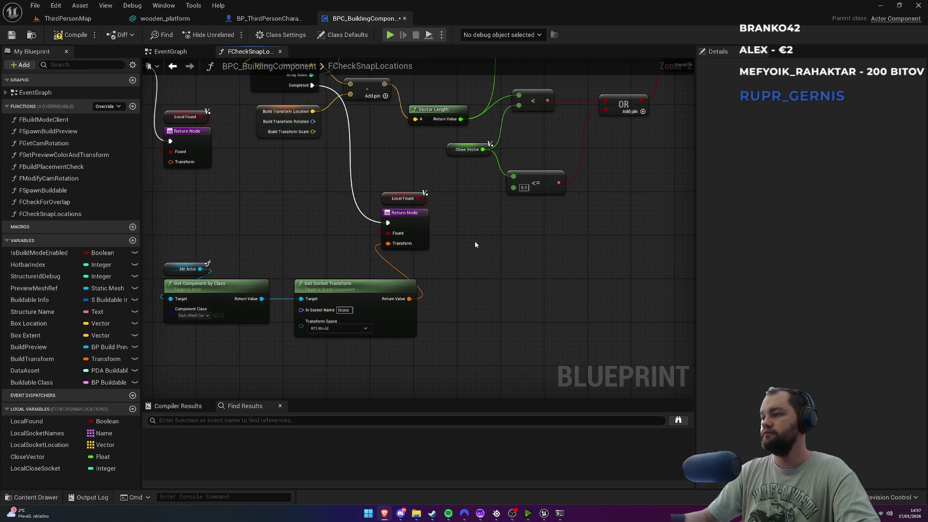
Step: Add a Local Socket Names GET (a ref) node indexed by Local Close Socket
left_click_drag(37, 433, 282, 369)
type("get")
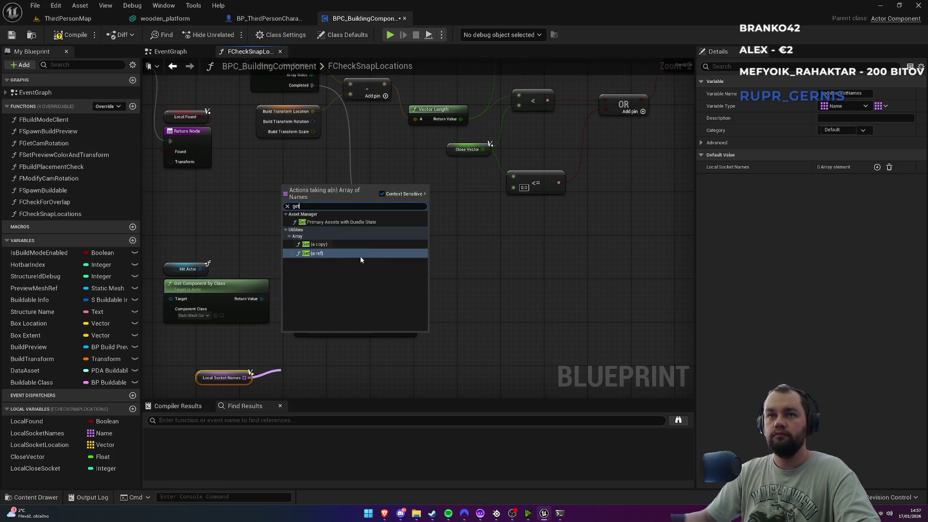
left_click(347, 256)
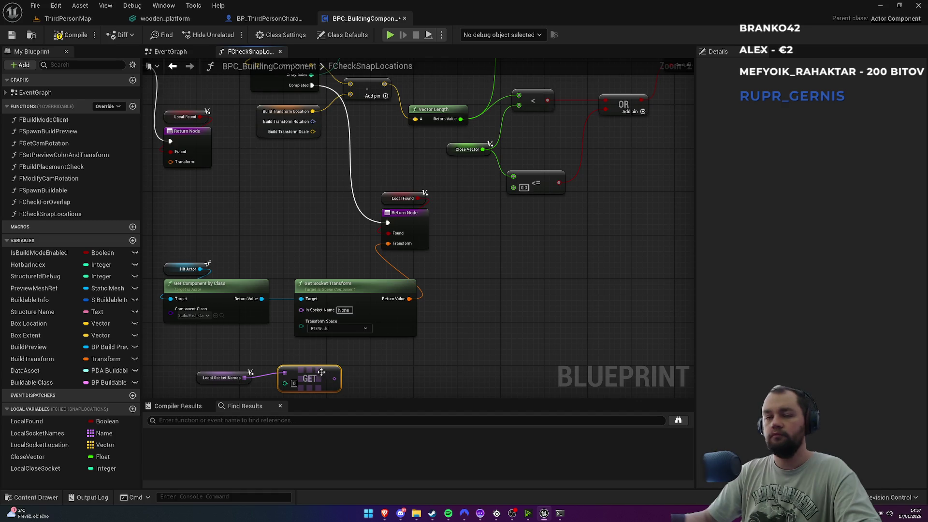
mouse_move(46, 471)
left_mouse_down()
mouse_move(285, 411)
mouse_move(281, 384)
mouse_move(290, 383)
left_mouse_up()
left_click_drag(295, 295, 309, 260)
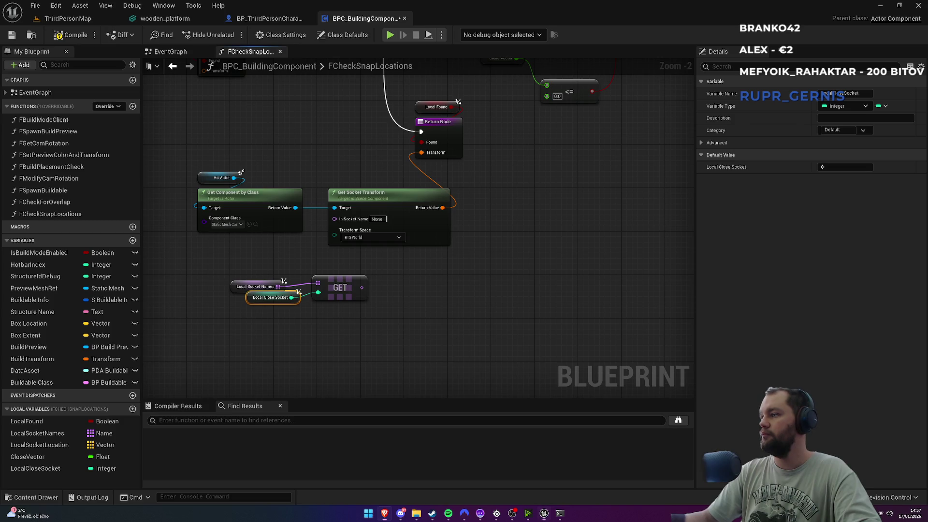
Step: Connect the GET node's output to Get Socket Transform's In Socket Name
scroll(492, 192, "down", 4)
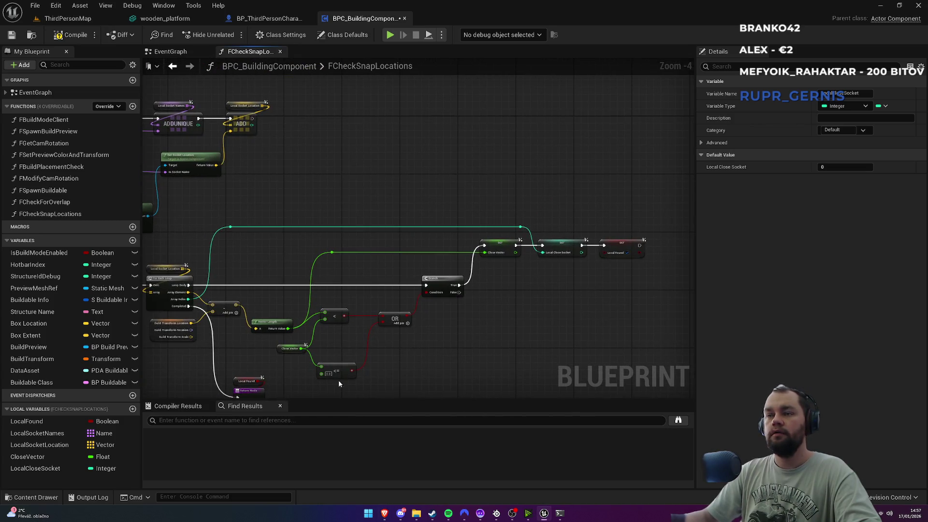
scroll(486, 249, "up", 2)
scroll(372, 232, "up", 4)
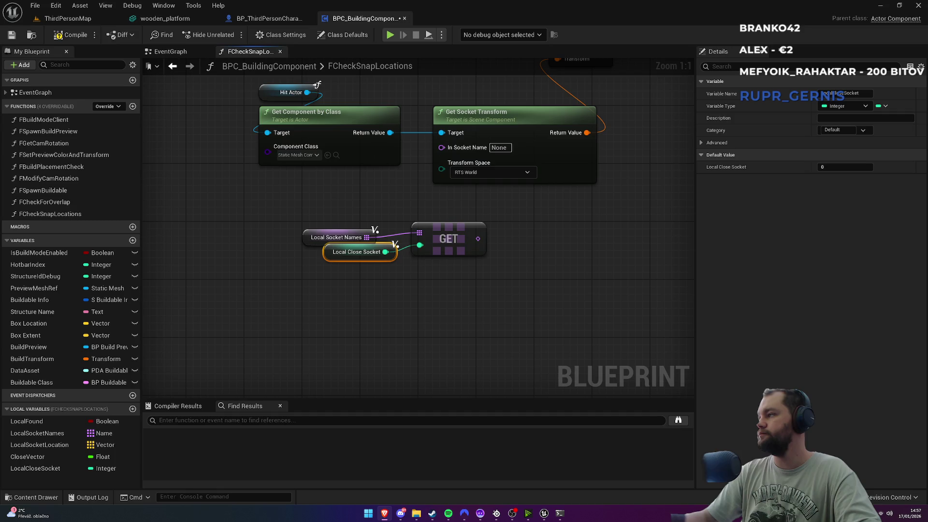
left_click(462, 291)
mouse_move(478, 239)
left_mouse_down()
mouse_move(488, 249)
mouse_move(440, 166)
mouse_move(441, 148)
left_mouse_up()
mouse_move(348, 224)
left_mouse_down()
mouse_move(507, 275)
mouse_move(427, 258)
left_mouse_up()
Step: Reposition the Hit Actor, component and Get Socket Transform nodes into a neat group
left_click_drag(294, 199, 481, 231)
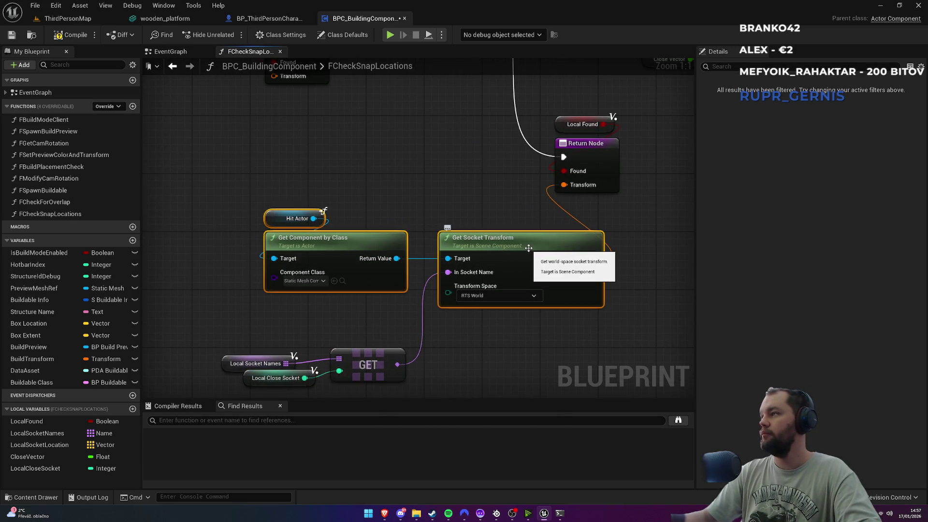
mouse_move(529, 250)
left_mouse_down()
mouse_move(459, 230)
mouse_move(471, 223)
left_mouse_up()
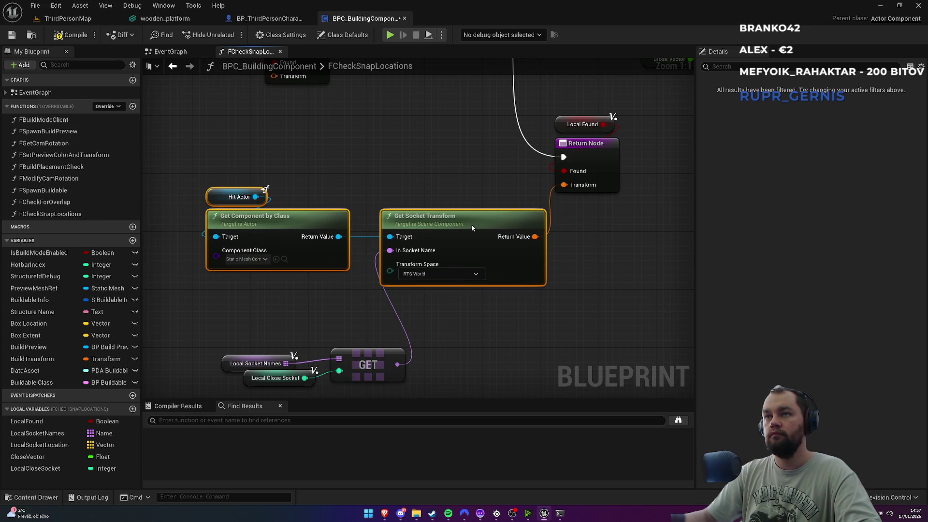
left_click(224, 188)
left_click_drag(191, 278, 271, 183)
left_click_drag(288, 219, 296, 219)
left_click(364, 193)
Step: Arrange the GET node and the Local Socket Names and Local Close Socket getters beneath them
mouse_move(257, 329)
left_mouse_down()
mouse_move(336, 250)
mouse_move(468, 319)
left_mouse_up()
left_click_drag(455, 283, 382, 246)
left_click(330, 222)
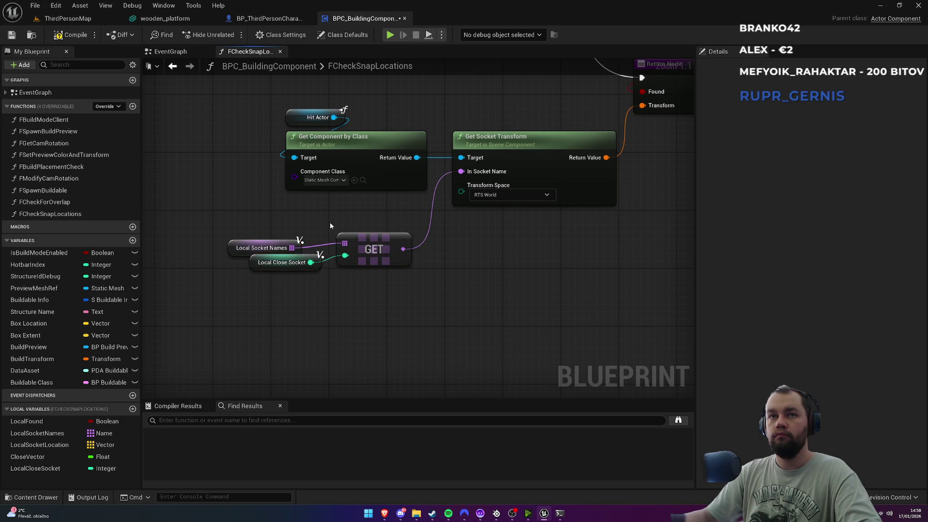
mouse_move(237, 244)
left_mouse_down()
mouse_move(260, 222)
mouse_move(254, 217)
left_mouse_up()
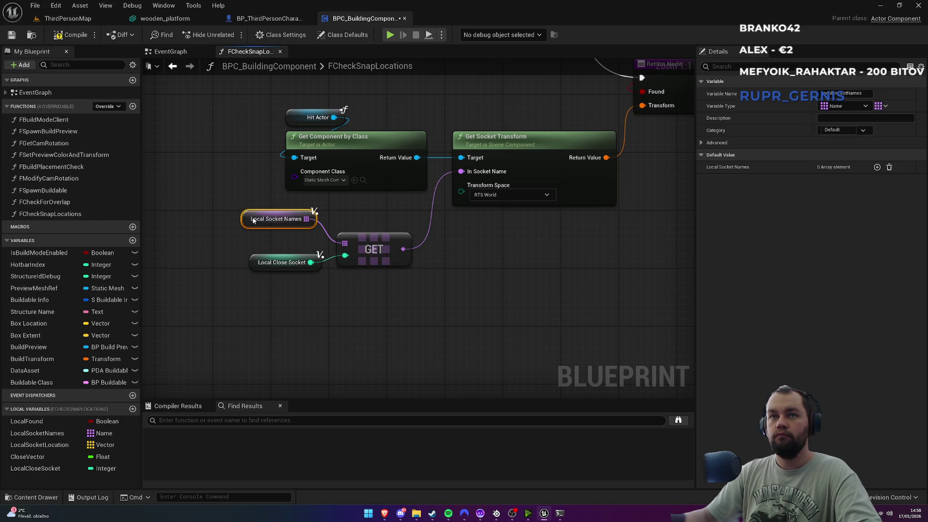
mouse_move(254, 266)
left_mouse_down()
mouse_move(240, 274)
mouse_move(248, 279)
left_mouse_up()
left_click(310, 296)
left_click(390, 307)
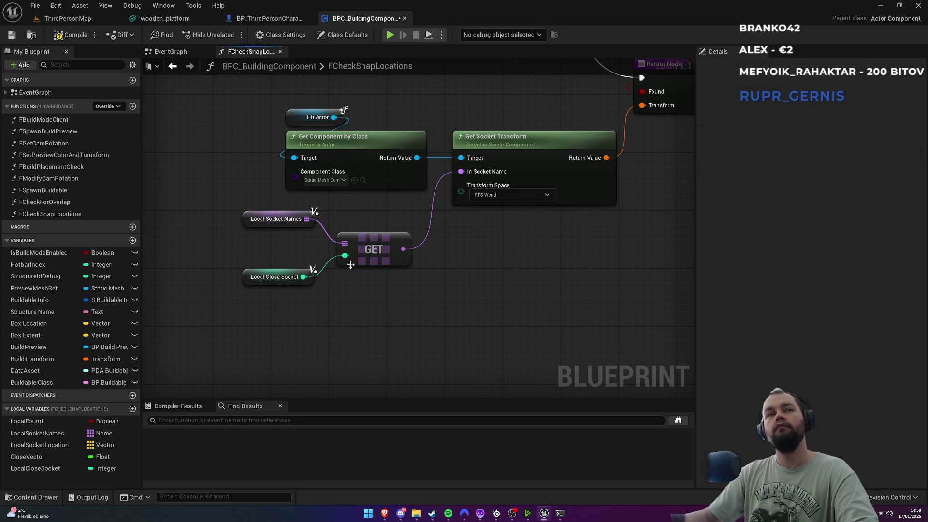
Step: Save the blueprint and view the whole FCheckSnapLocations graph
key("ctrl+s")
scroll(479, 275, "down", 6)
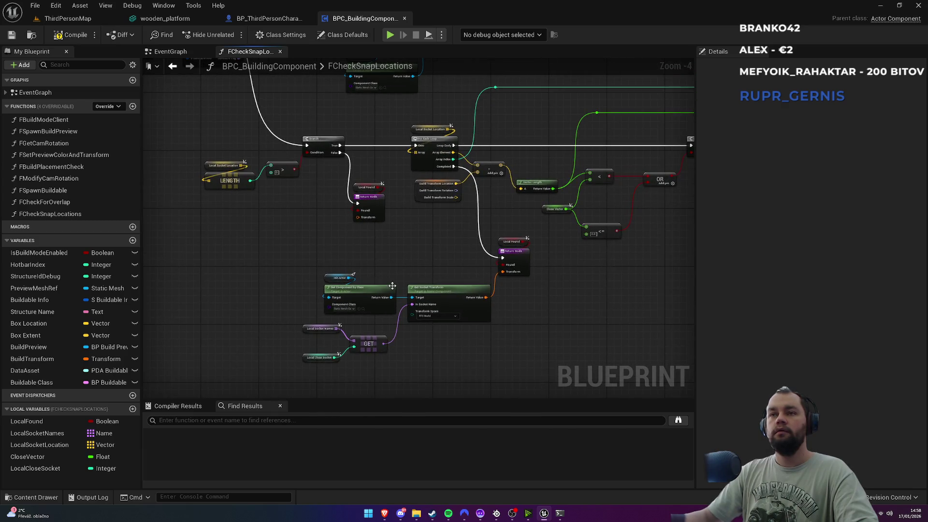
scroll(390, 295, "down", 1)
left_click_drag(393, 301, 459, 295)
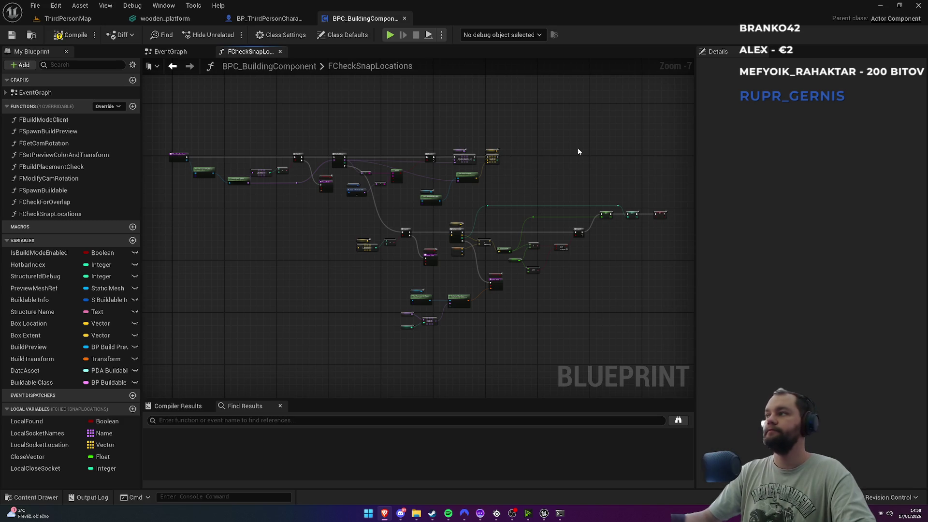
Step: Compile the building component, then open the FSpawnBuildPreview and FBuildModeClient function graphs
left_click(70, 34)
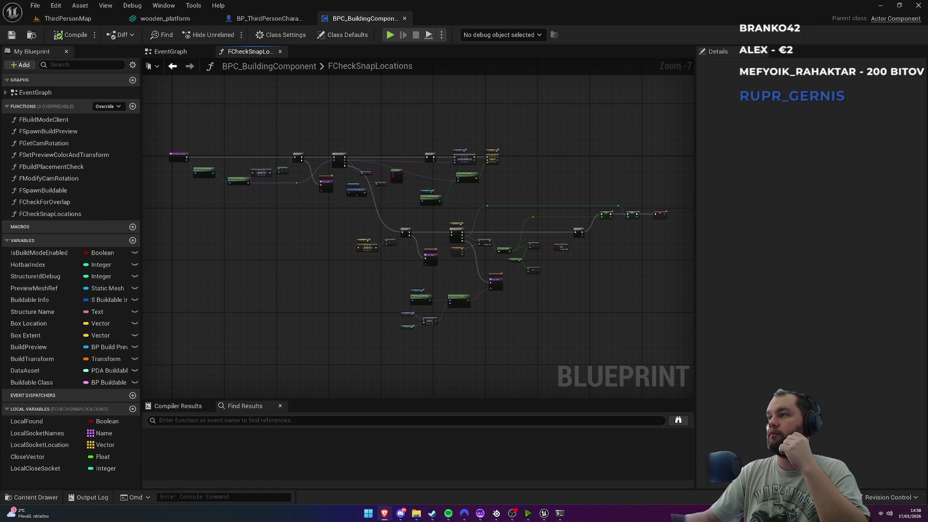
double_click(57, 132)
double_click(56, 121)
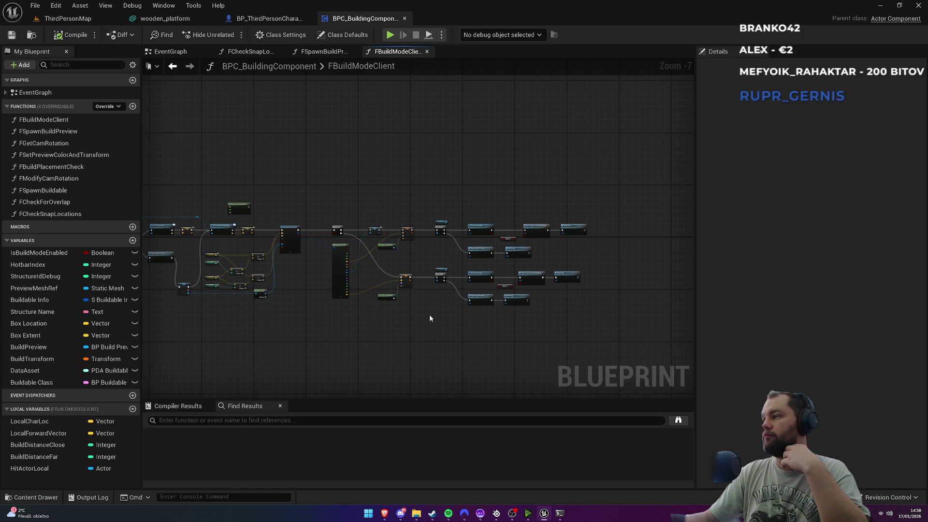
Step: Remove FCheck for Overlap, NOT and FSet Preview Color from the chain so Is Valid feeds Build Loop
scroll(550, 305, "up", 6)
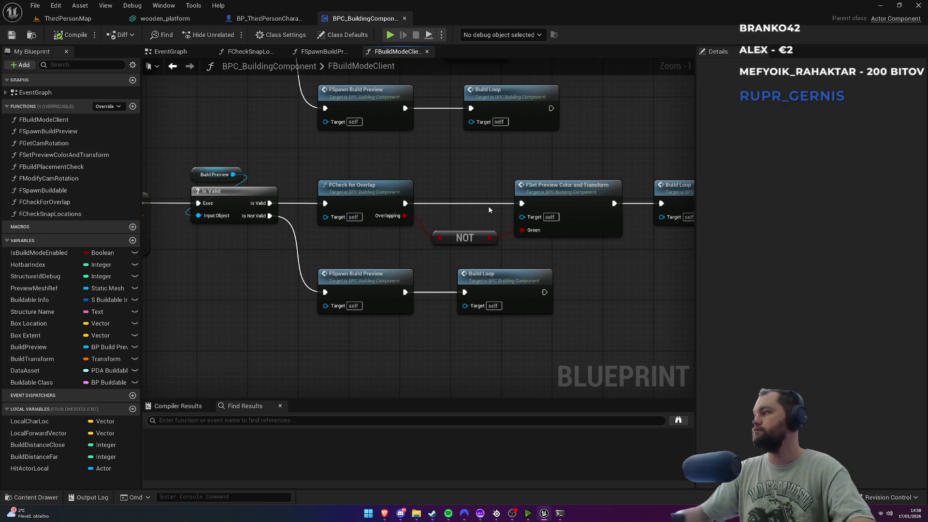
left_click_drag(333, 200, 578, 269)
key("Delete")
mouse_move(251, 233)
left_mouse_down()
mouse_move(642, 234)
mouse_move(476, 216)
mouse_move(329, 223)
left_mouse_up()
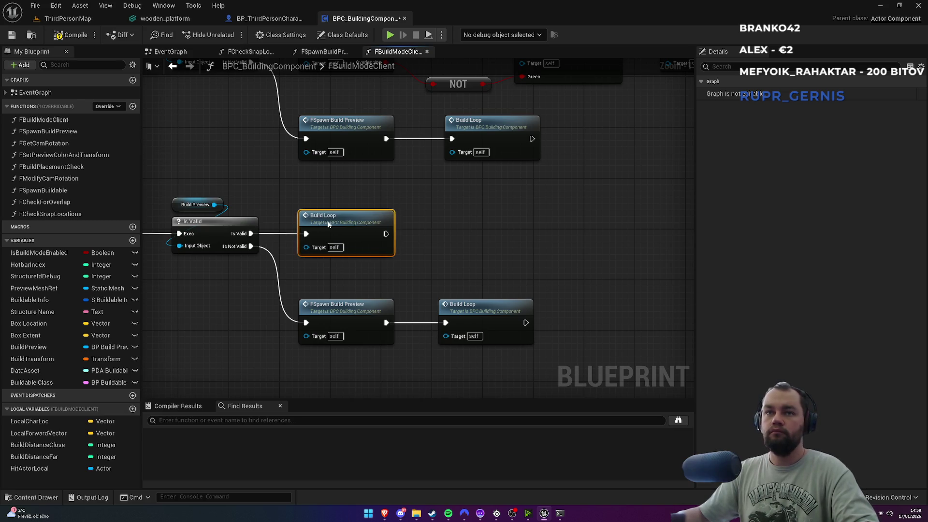
left_click(407, 220)
left_click_drag(407, 220, 467, 223)
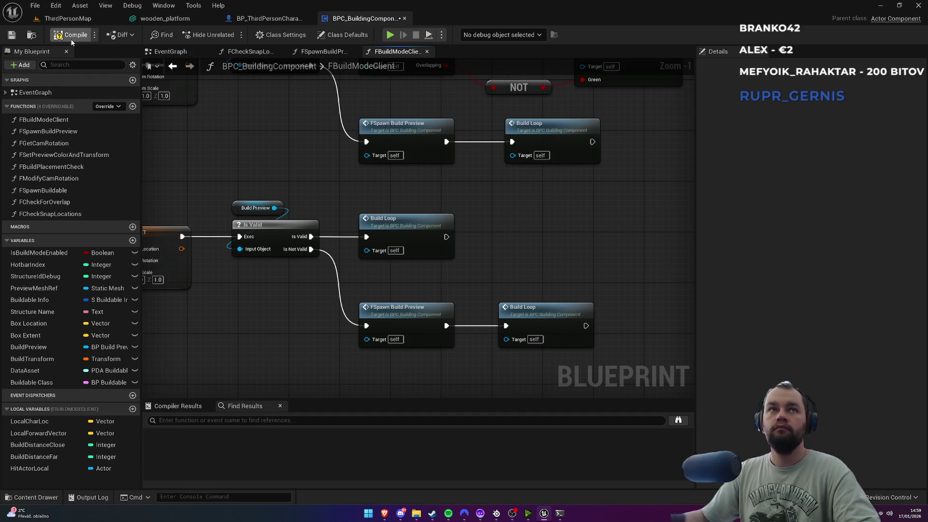
Step: Move the detached overlap and preview-colour nodes up and to the right
left_click_drag(381, 179, 249, 303)
left_click_drag(270, 131, 599, 227)
mouse_move(296, 159)
left_mouse_down()
mouse_move(386, 159)
mouse_move(461, 83)
mouse_move(454, 98)
mouse_move(444, 90)
mouse_move(433, 114)
mouse_move(438, 108)
left_mouse_up()
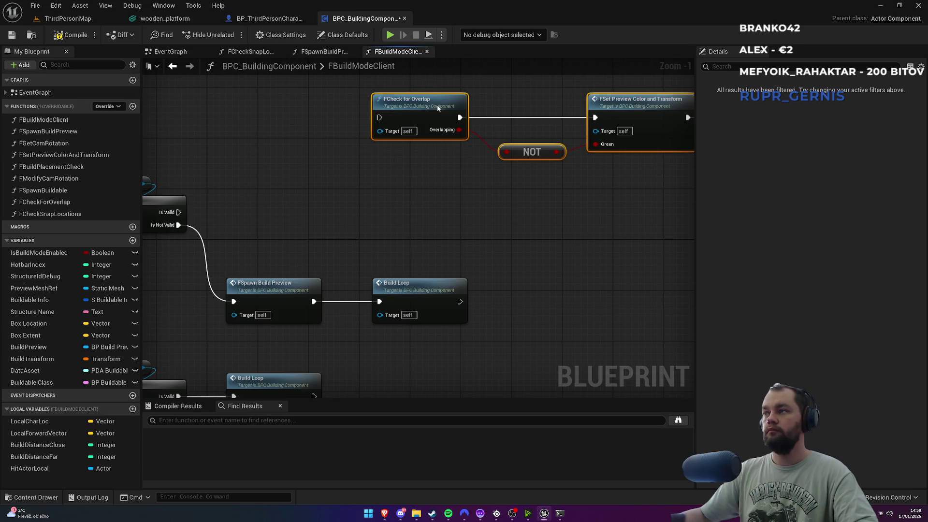
left_click(361, 183)
Step: Call FCheck Snap Locations after Is Valid, feeding Hit Actor Local into its Hit Actor input
mouse_move(48, 214)
left_mouse_down()
mouse_move(332, 224)
mouse_move(324, 216)
left_mouse_up()
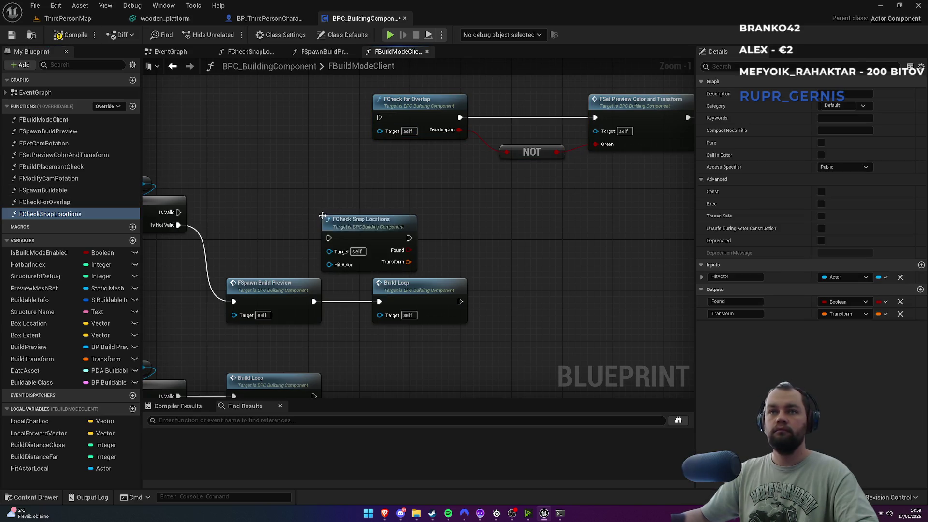
mouse_move(375, 239)
left_mouse_down()
mouse_move(335, 204)
mouse_move(178, 213)
left_mouse_up()
left_click_drag(348, 200, 292, 207)
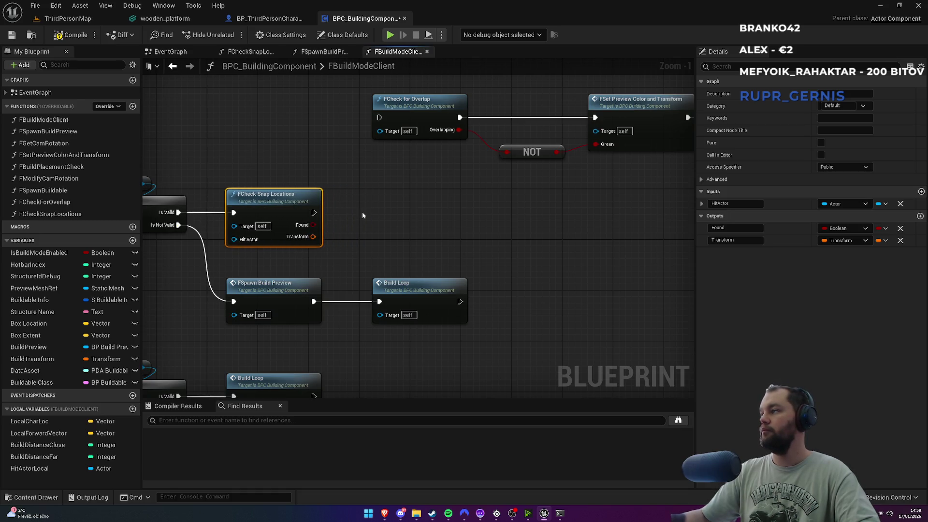
left_click_drag(277, 194, 327, 169)
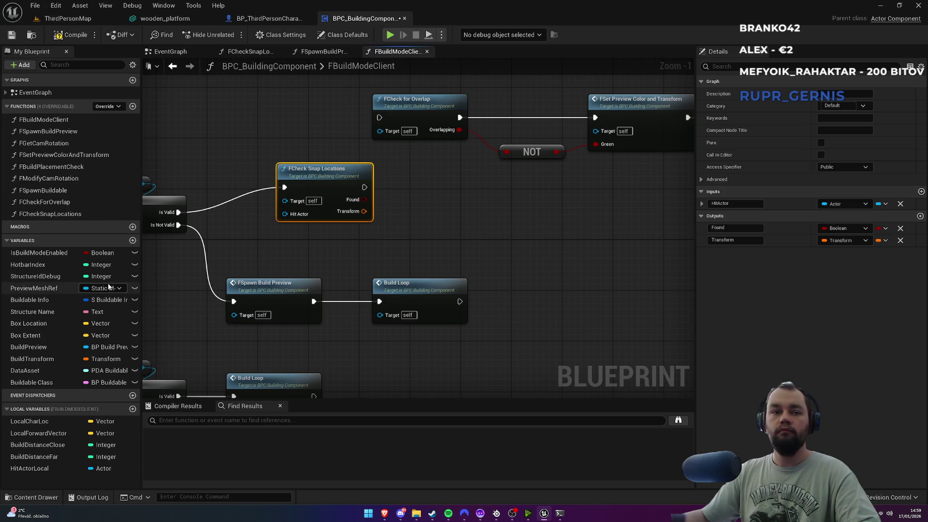
mouse_move(34, 472)
left_mouse_down()
mouse_move(238, 242)
mouse_move(292, 220)
mouse_move(321, 227)
mouse_move(285, 214)
left_mouse_up()
left_click_drag(292, 226, 284, 157)
left_click(294, 121)
mouse_move(294, 120)
left_mouse_down()
mouse_move(327, 177)
mouse_move(323, 230)
mouse_move(305, 222)
left_mouse_up()
Step: Add a Branch driven by FCheck Snap Locations' Found output
mouse_move(358, 236)
left_mouse_down()
mouse_move(404, 236)
mouse_move(398, 213)
left_mouse_up()
type("branch")
key("Return")
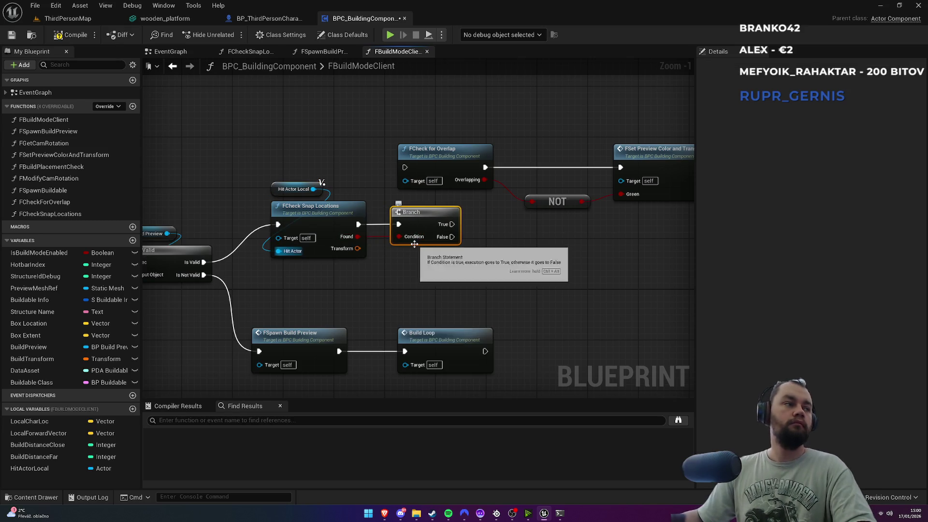
mouse_move(522, 186)
left_mouse_down()
mouse_move(448, 208)
mouse_move(448, 226)
mouse_move(456, 165)
mouse_move(441, 164)
left_mouse_up()
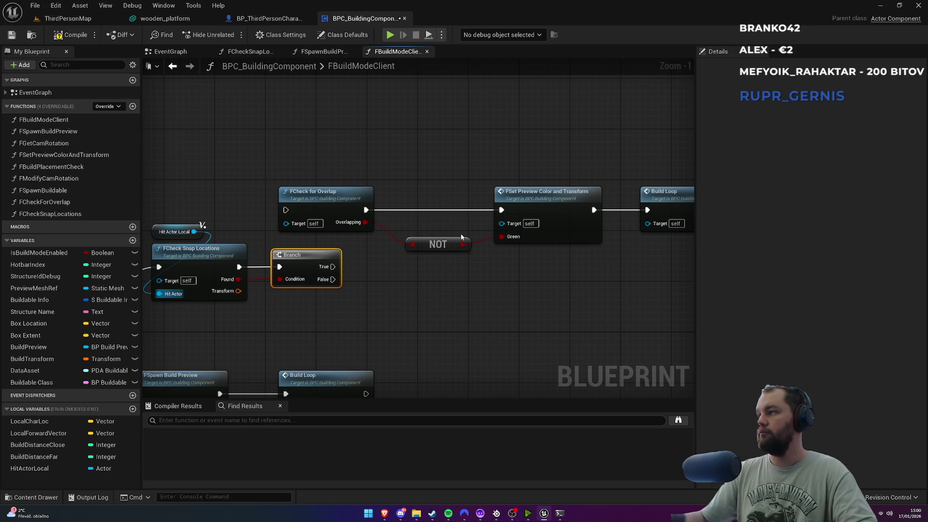
left_click(407, 298)
Step: Move the overlap, NOT, preview-colour and Build Loop nodes up and right
left_click_drag(330, 188, 269, 202)
scroll(270, 202, "down", 2)
mouse_move(256, 167)
left_mouse_down()
mouse_move(552, 243)
mouse_move(573, 239)
left_mouse_up()
left_click_drag(266, 208, 461, 137)
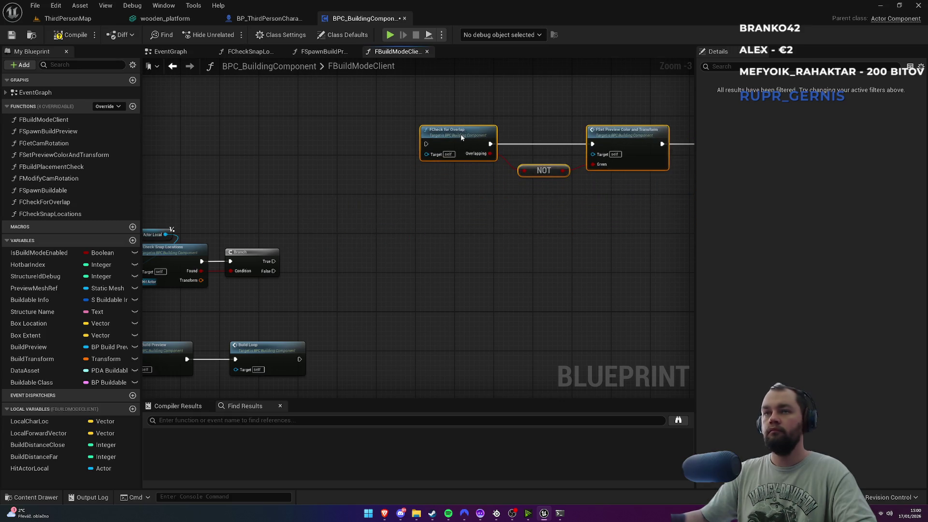
left_click(44, 360)
Step: On Branch True, set Build Transform from the snap Transform, then run FCheck for Overlap
left_click_drag(300, 224, 300, 224)
left_click_drag(274, 261, 304, 227)
mouse_move(201, 280)
left_mouse_down()
mouse_move(320, 252)
mouse_move(304, 236)
left_mouse_up()
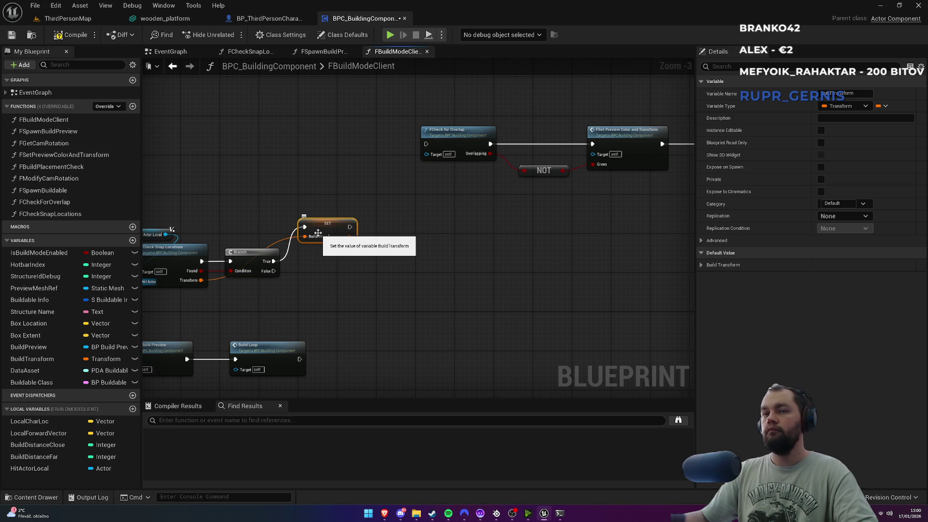
scroll(469, 274, "up", 1)
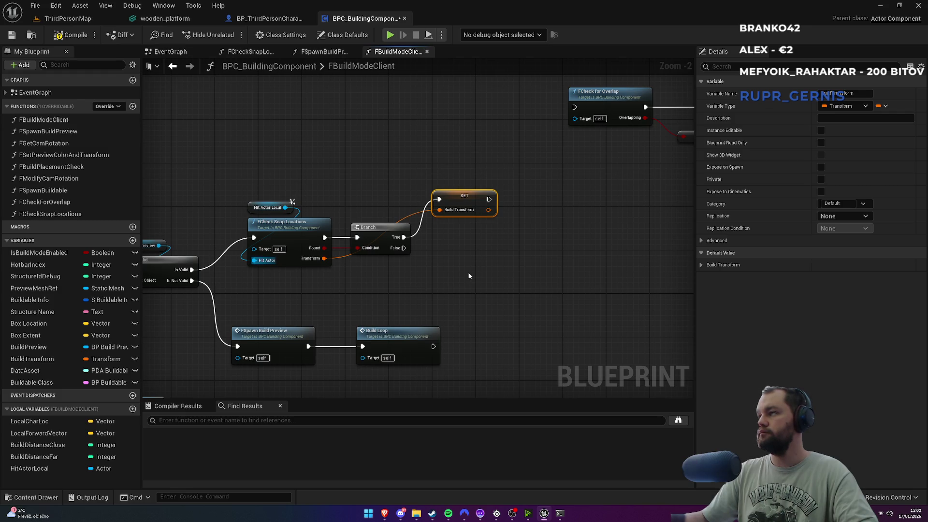
scroll(469, 276, "down", 1)
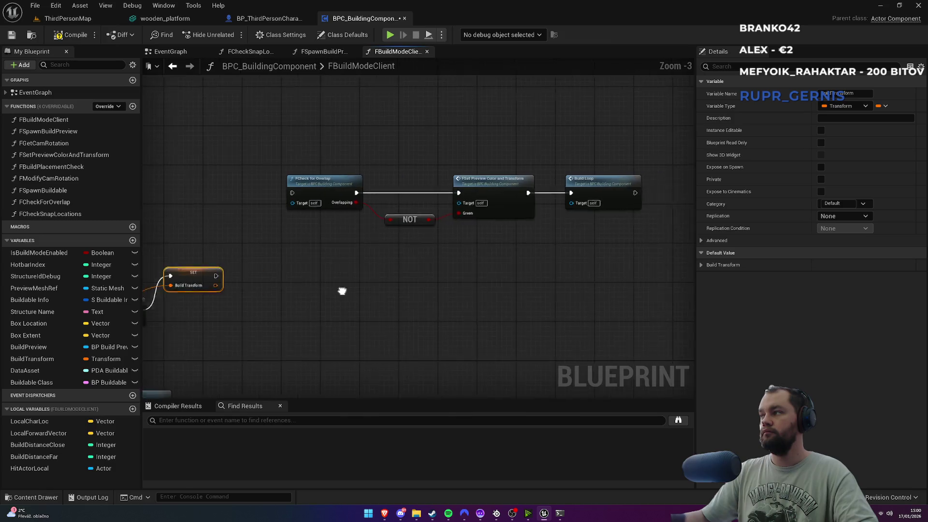
left_click_drag(180, 281, 255, 196)
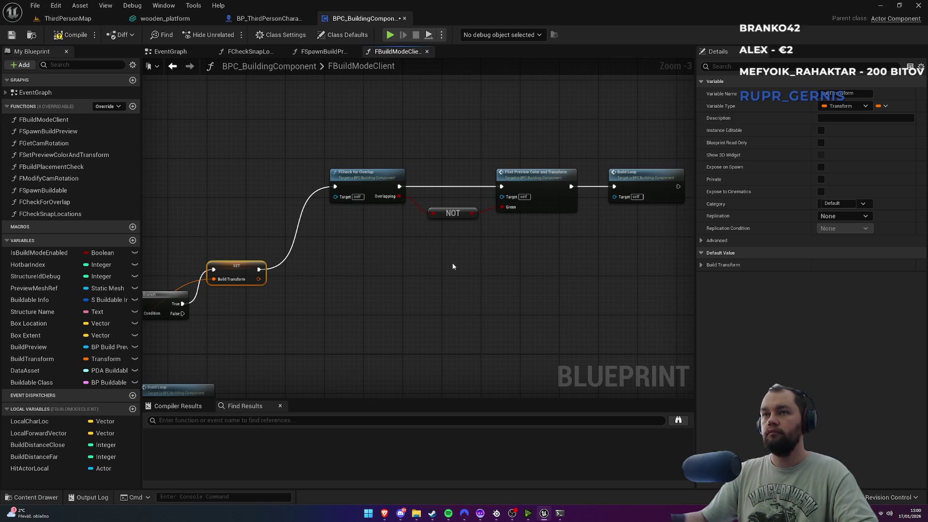
Step: Paste a copy of the overlap-preview-loop chain and run it from Branch False
left_click_drag(350, 155, 642, 258)
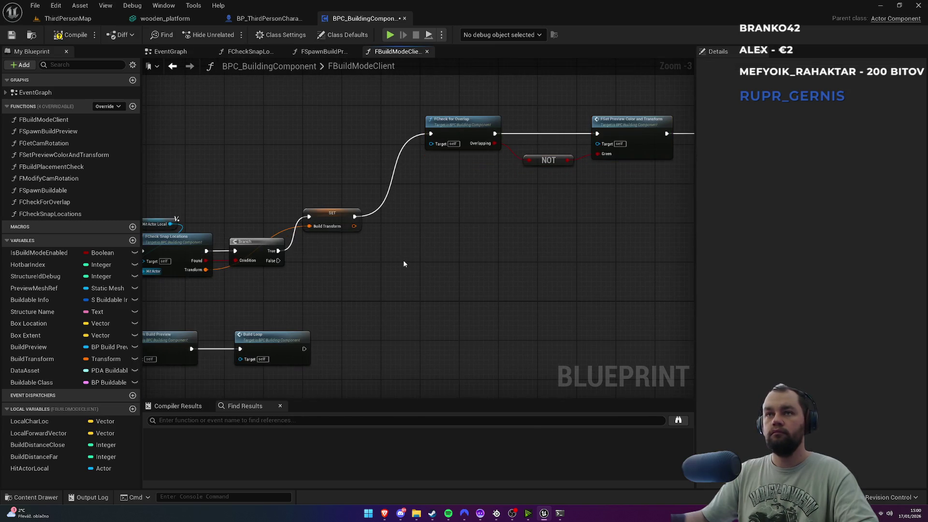
key("ctrl+v")
left_click_drag(337, 265, 382, 279)
left_click(297, 277)
mouse_move(279, 261)
left_mouse_down()
mouse_move(332, 285)
mouse_move(319, 285)
left_mouse_up()
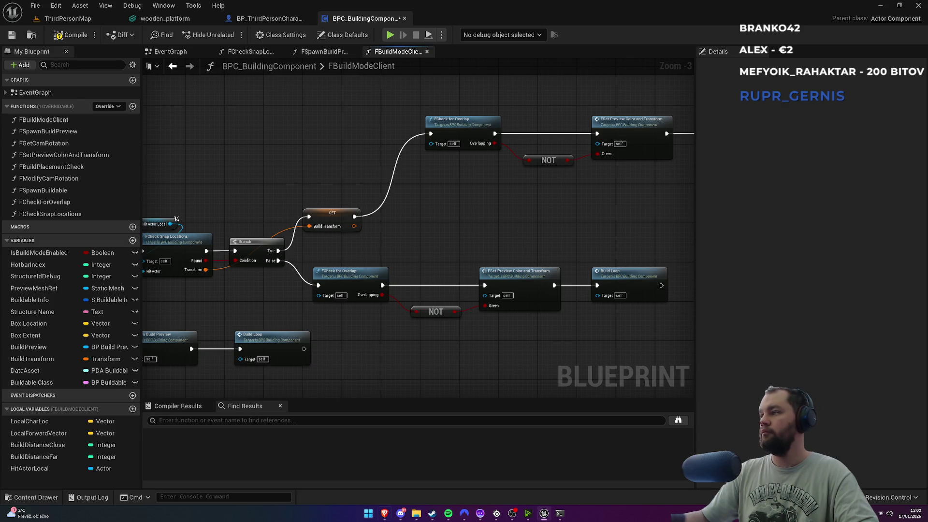
Step: Tidy the snap-check, Branch and SET nodes, routing the Transform wire through a reroute point
mouse_move(405, 246)
left_mouse_down()
mouse_move(507, 215)
mouse_move(440, 251)
mouse_move(313, 186)
mouse_move(434, 274)
left_mouse_up()
scroll(395, 270, "up", 1)
mouse_move(436, 230)
left_mouse_down()
mouse_move(419, 220)
mouse_move(435, 172)
mouse_move(364, 191)
left_mouse_up()
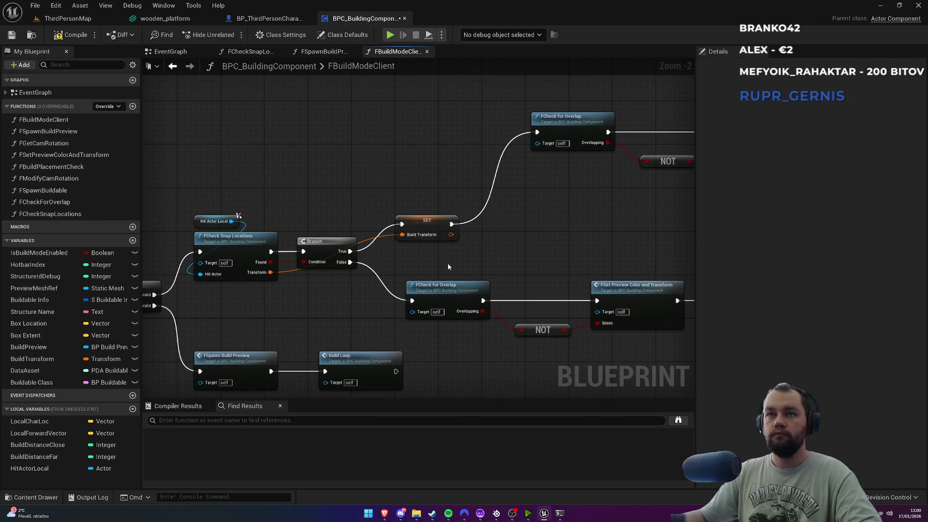
left_click_drag(433, 227, 434, 207)
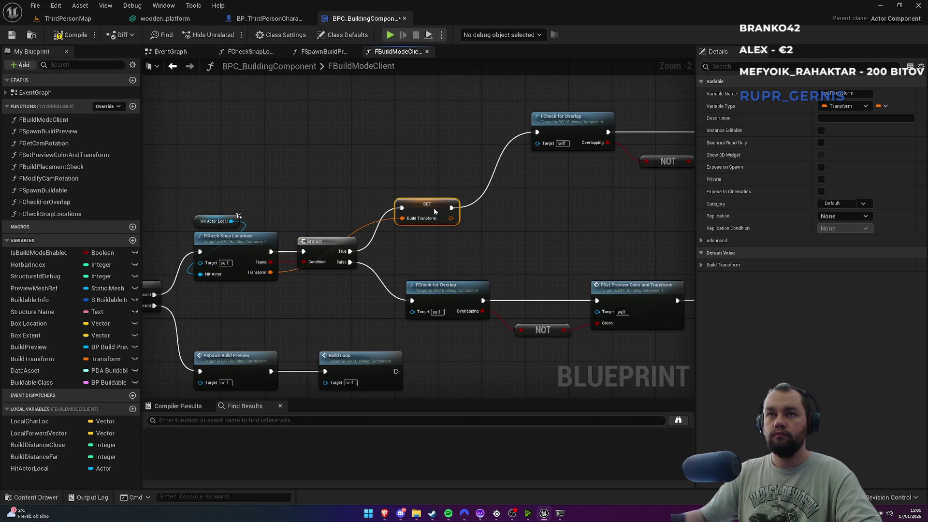
double_click(366, 229)
mouse_move(363, 223)
left_mouse_down()
mouse_move(325, 214)
mouse_move(331, 224)
mouse_move(354, 221)
mouse_move(307, 224)
left_mouse_up()
key("Escape")
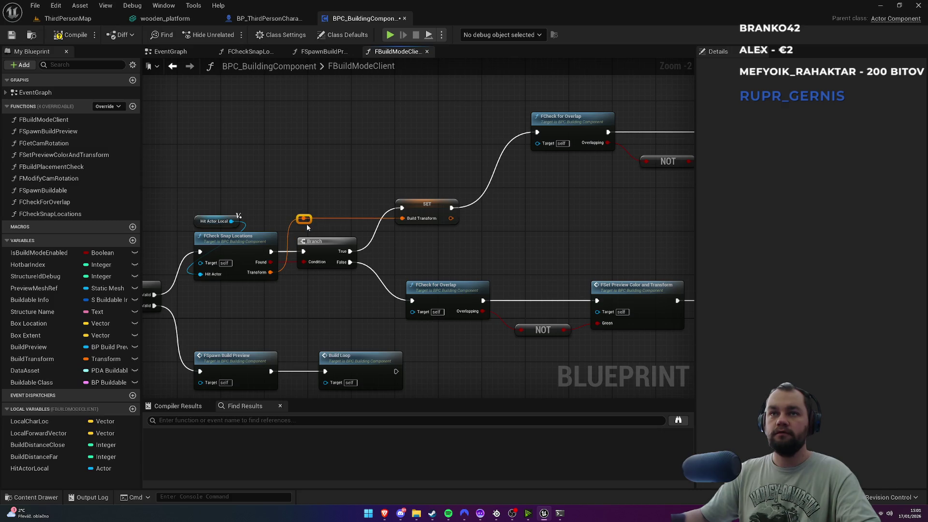
left_click(440, 223)
left_click(390, 184)
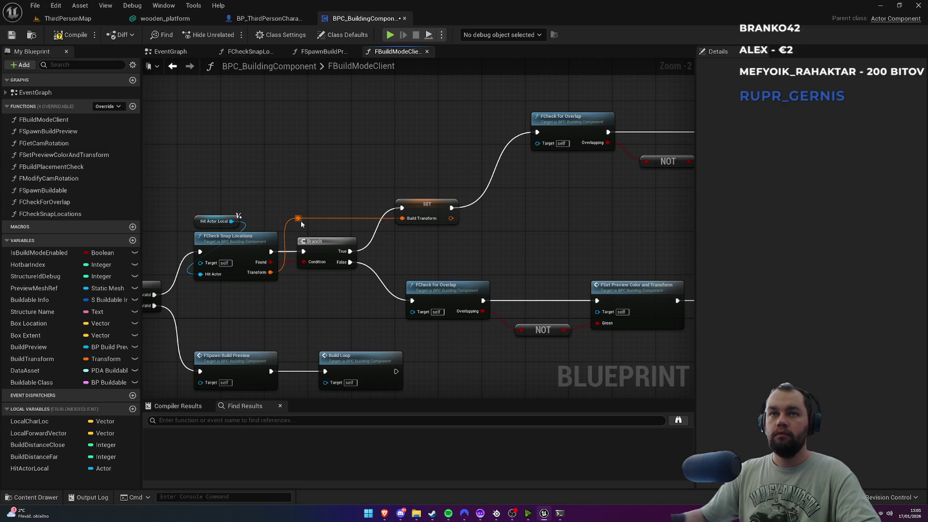
mouse_move(430, 249)
left_mouse_down()
mouse_move(287, 265)
mouse_move(178, 294)
left_mouse_up()
Step: Straighten the upper overlap-preview-loop chain into a row, aligning its NOT node
mouse_move(288, 129)
left_mouse_down()
mouse_move(676, 244)
mouse_move(599, 235)
left_mouse_up()
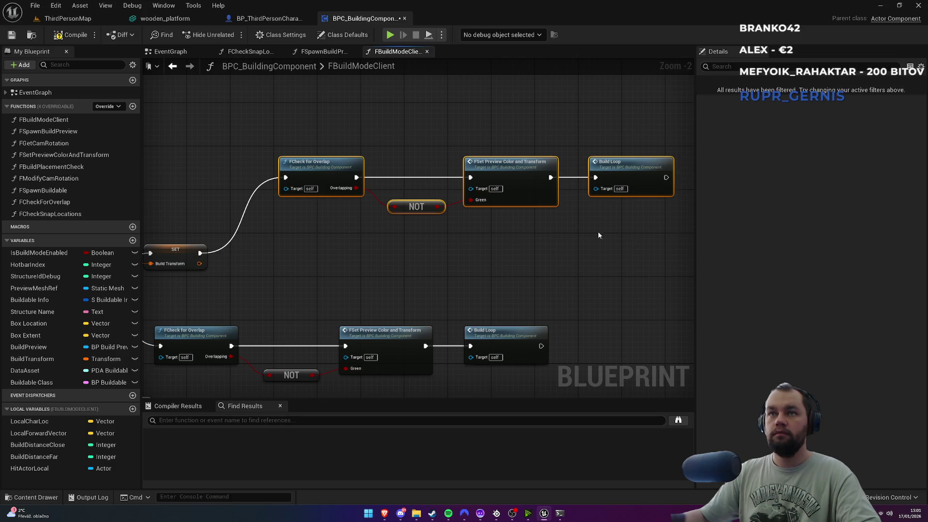
left_click_drag(337, 167, 289, 244)
left_click(389, 313)
left_click_drag(369, 282, 364, 277)
left_click_drag(351, 222, 463, 301)
left_click(442, 293)
left_click_drag(280, 218, 466, 301)
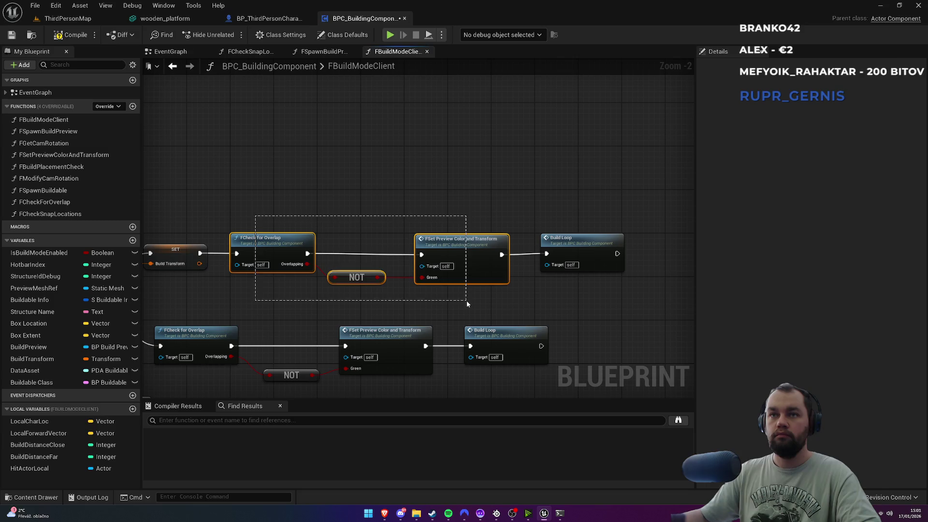
key("q")
left_click(387, 201)
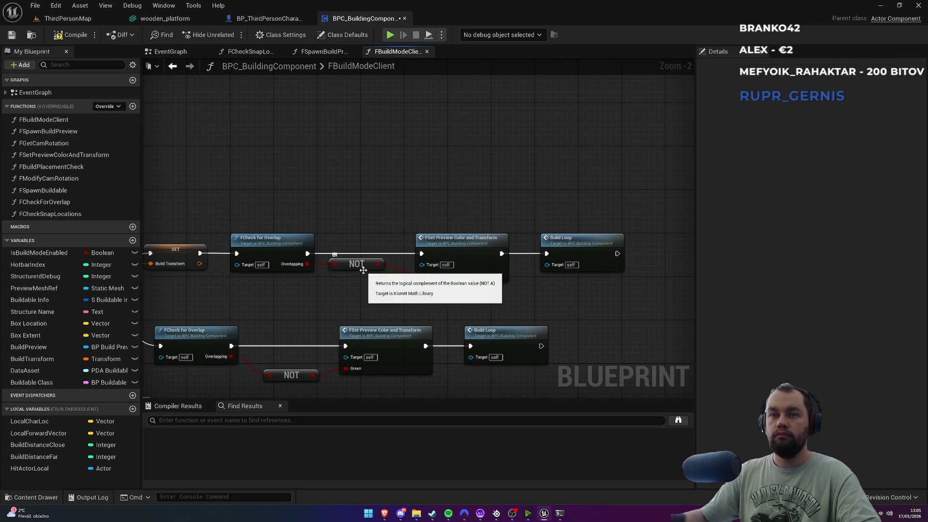
left_click_drag(362, 270, 367, 267)
mouse_move(220, 205)
left_mouse_down()
mouse_move(342, 257)
mouse_move(474, 297)
left_mouse_up()
key("q")
left_click(421, 213)
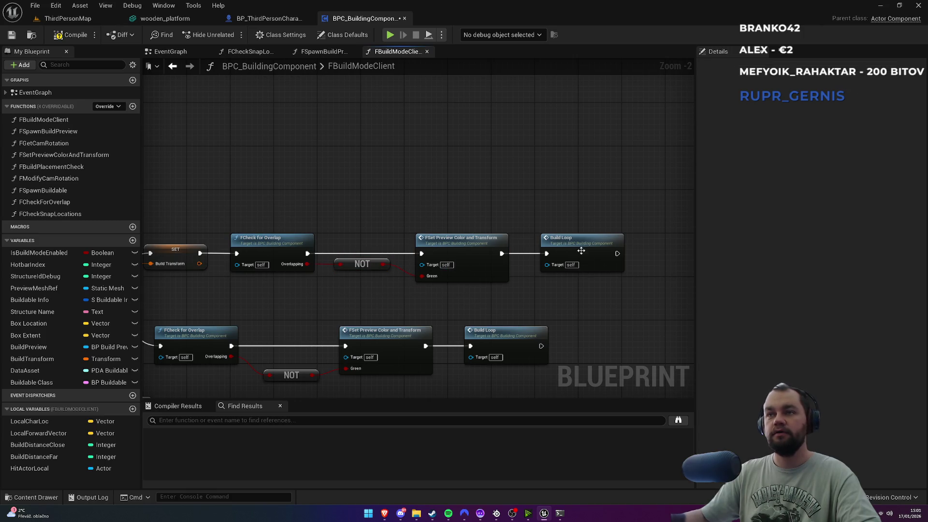
Step: Straighten the lower chain's connections, line up its NOT node, and shift the row up-left
mouse_move(254, 335)
left_mouse_down()
mouse_move(340, 268)
mouse_move(599, 328)
left_mouse_up()
key("q")
left_click(409, 339)
left_click_drag(385, 309, 376, 300)
key("q")
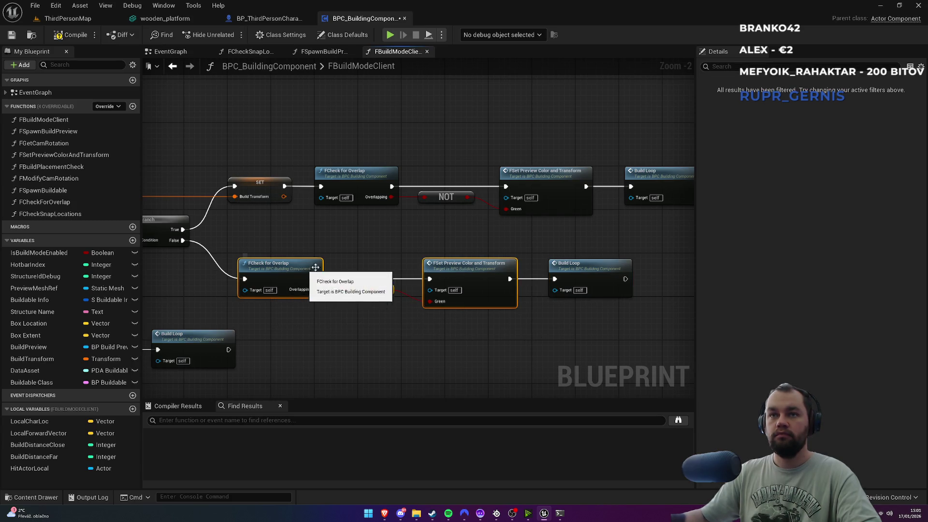
left_click(312, 257)
left_click_drag(277, 243, 558, 321)
left_click_drag(578, 276, 566, 262)
left_click(530, 240)
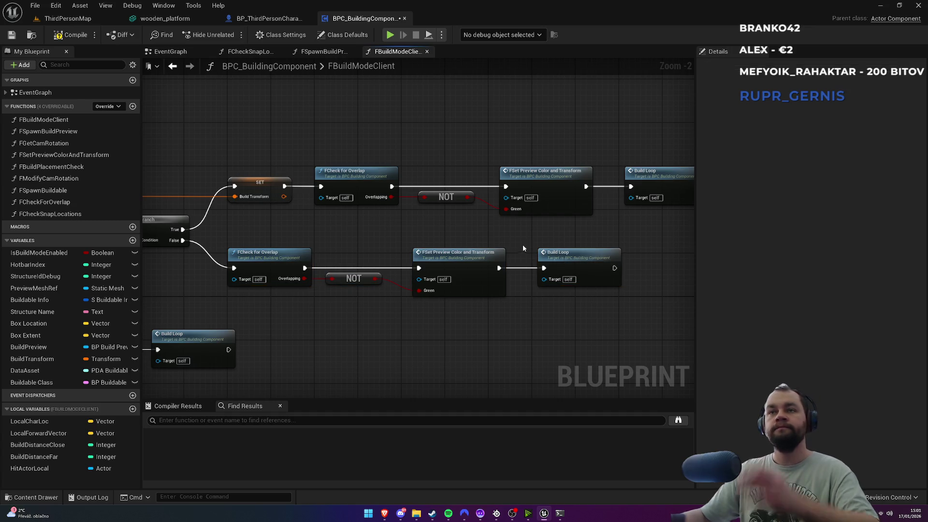
left_click_drag(329, 250, 492, 245)
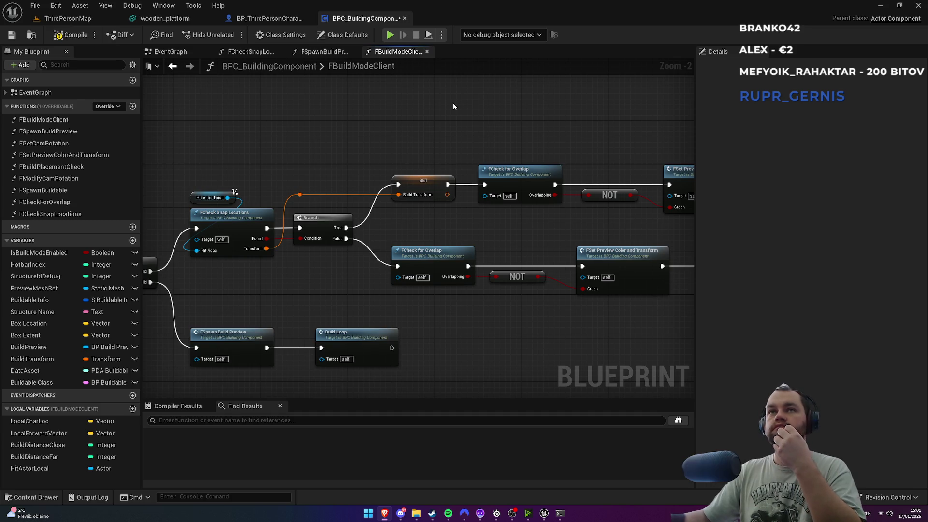
Step: Close the FSpawnBuildPreview and FCheckSnapLocations graphs and open FBuildPlacementCheck
middle_click(318, 52)
middle_click(249, 51)
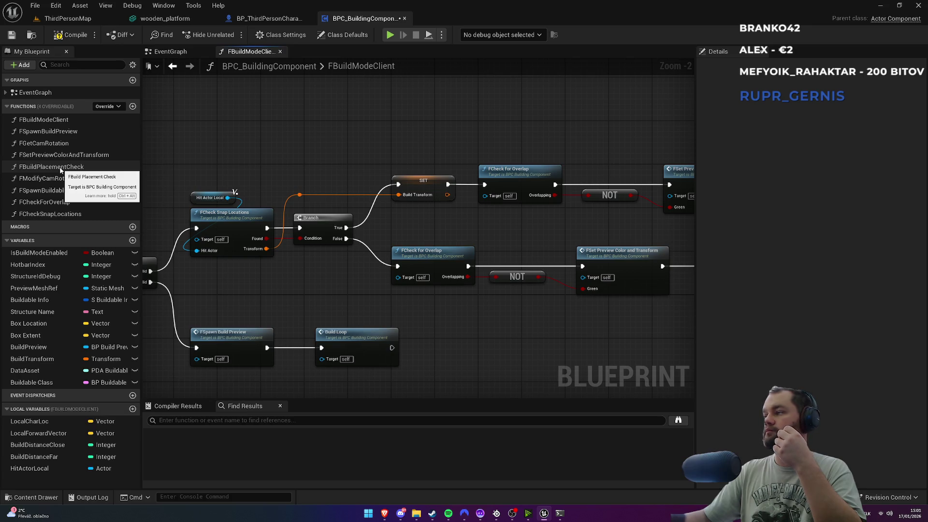
double_click(61, 169)
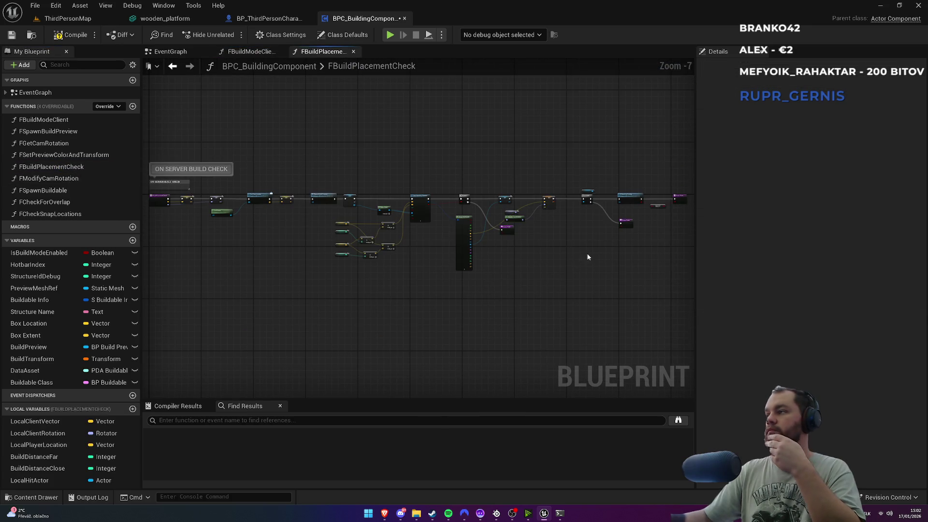
Step: Move the overlap check, NOT and return nodes to the right to make room
left_click_drag(586, 255, 374, 271)
scroll(439, 256, "up", 4)
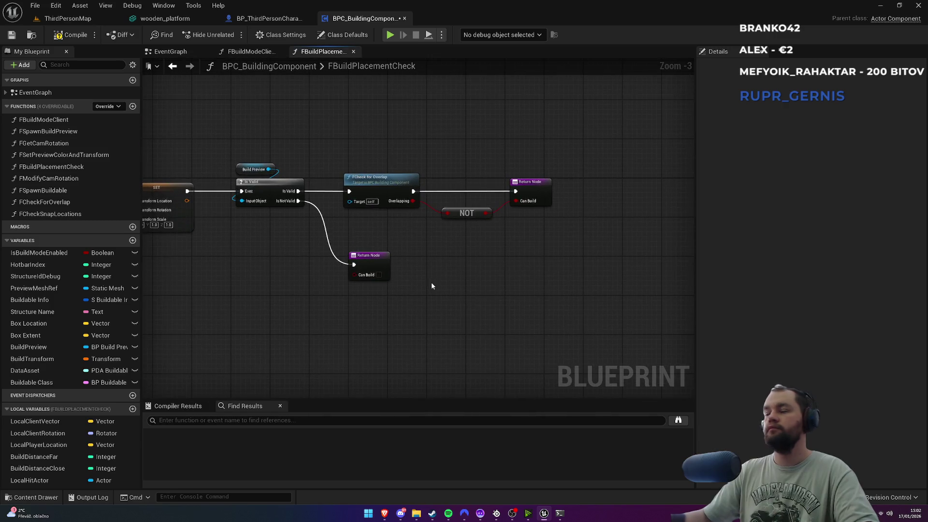
mouse_move(339, 212)
left_mouse_down()
mouse_move(488, 169)
mouse_move(544, 133)
left_mouse_up()
left_click_drag(391, 178, 584, 168)
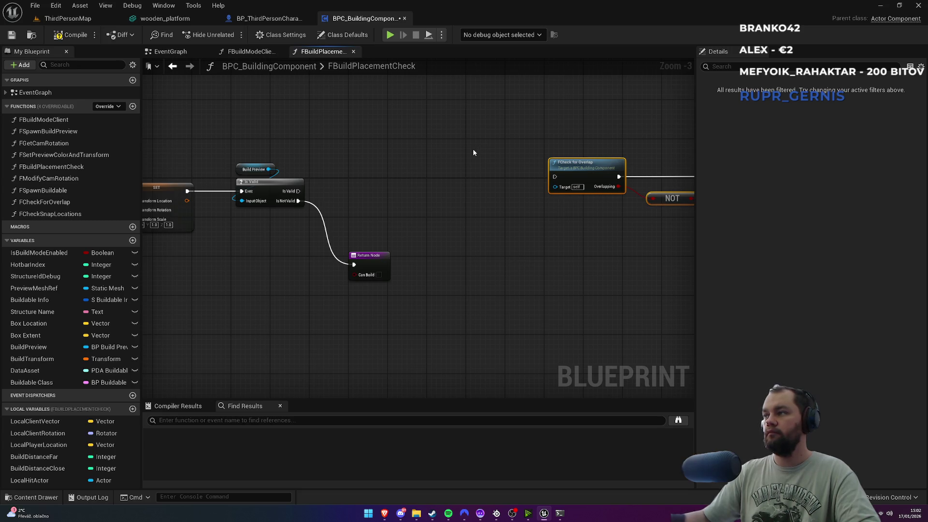
Step: Run FCheck Snap Locations on a valid Build Preview, fed by Local Hit Actor, branching on Found
mouse_move(64, 215)
left_mouse_down()
mouse_move(371, 171)
mouse_move(340, 188)
mouse_move(299, 191)
left_mouse_up()
left_click_drag(405, 173, 381, 149)
left_click_drag(431, 111, 388, 127)
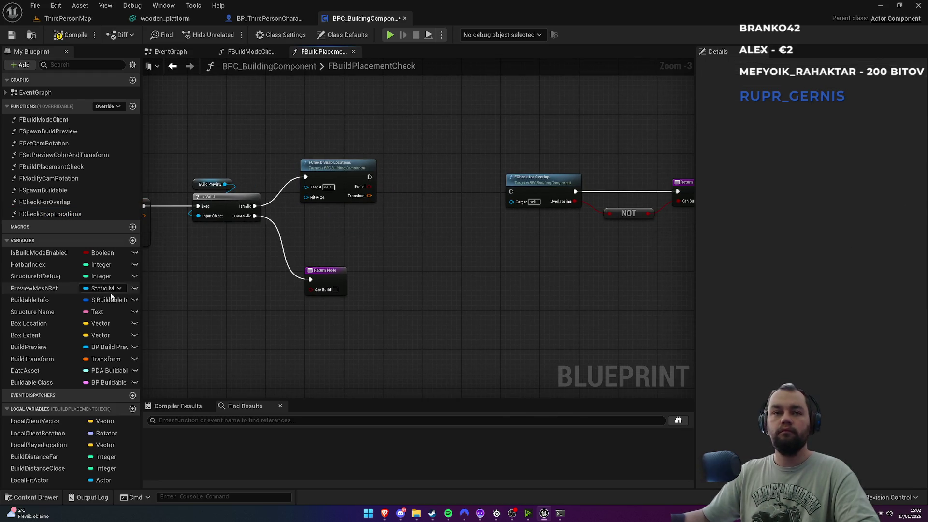
mouse_move(46, 481)
left_mouse_down()
mouse_move(388, 130)
mouse_move(404, 157)
mouse_move(307, 197)
left_mouse_up()
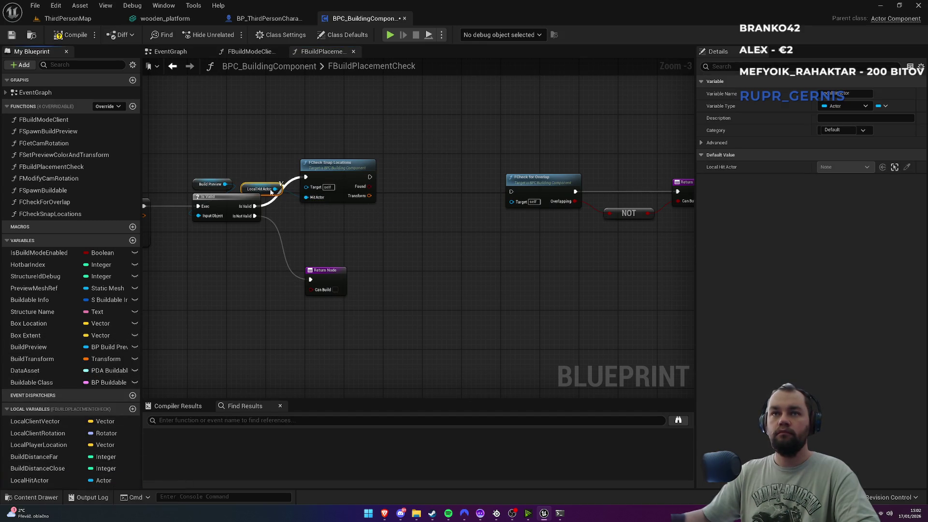
mouse_move(250, 185)
left_mouse_down()
mouse_move(315, 136)
mouse_move(310, 146)
left_mouse_up()
mouse_move(370, 186)
left_mouse_down()
mouse_move(405, 185)
mouse_move(421, 169)
left_mouse_up()
type("branch")
key("Return")
Step: Add a SET Build Transform on Branch True, chained into FCheck for Overlap
scroll(358, 193, "up", 2)
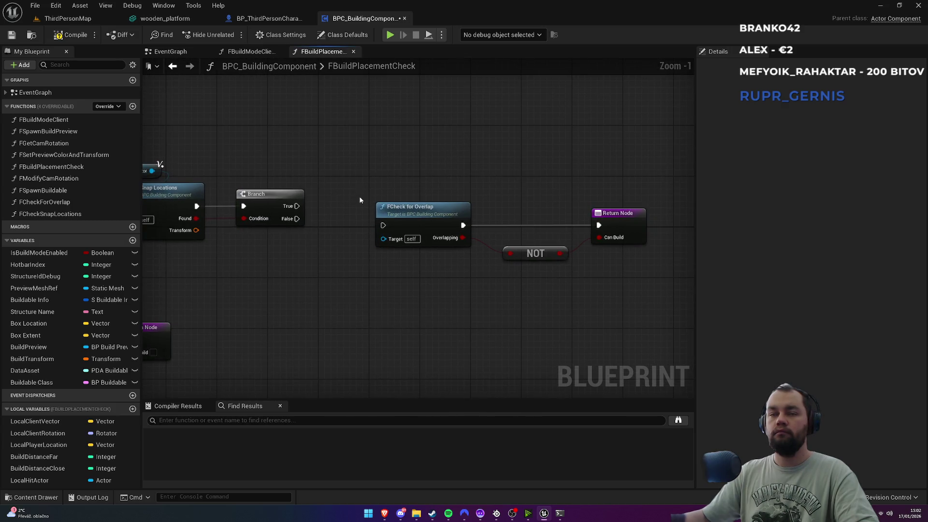
left_click_drag(453, 146, 589, 267)
left_click_drag(536, 254, 548, 196)
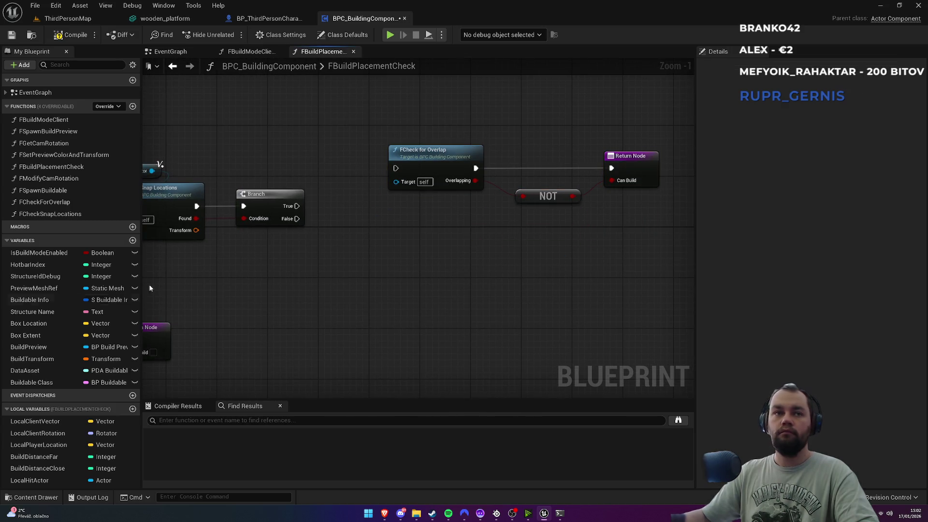
mouse_move(32, 358)
left_mouse_down()
mouse_move(296, 205)
mouse_move(320, 178)
mouse_move(297, 207)
left_mouse_up()
mouse_move(355, 182)
left_mouse_down()
mouse_move(323, 131)
mouse_move(395, 168)
left_mouse_up()
left_click_drag(447, 141, 340, 162)
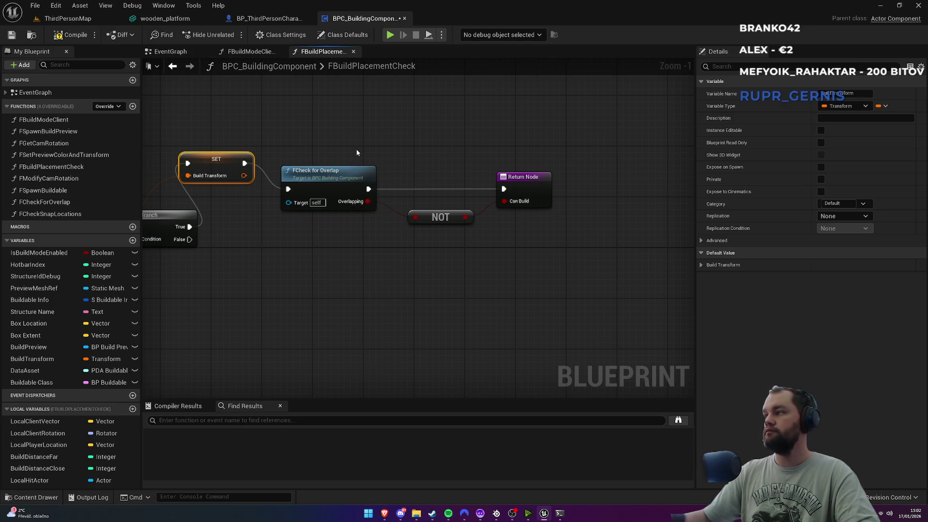
Step: Copy the FCheck for Overlap, NOT and return nodes and paste a second copy below
mouse_move(334, 152)
left_mouse_down()
mouse_move(387, 194)
mouse_move(518, 238)
left_mouse_up()
key("ctrl+c")
key("ctrl+v")
left_click(238, 262)
Step: Wire Branch False to the copied overlap check and reposition the snap-check and SET nodes
mouse_move(190, 239)
left_mouse_down()
mouse_move(217, 288)
mouse_move(338, 281)
left_mouse_up()
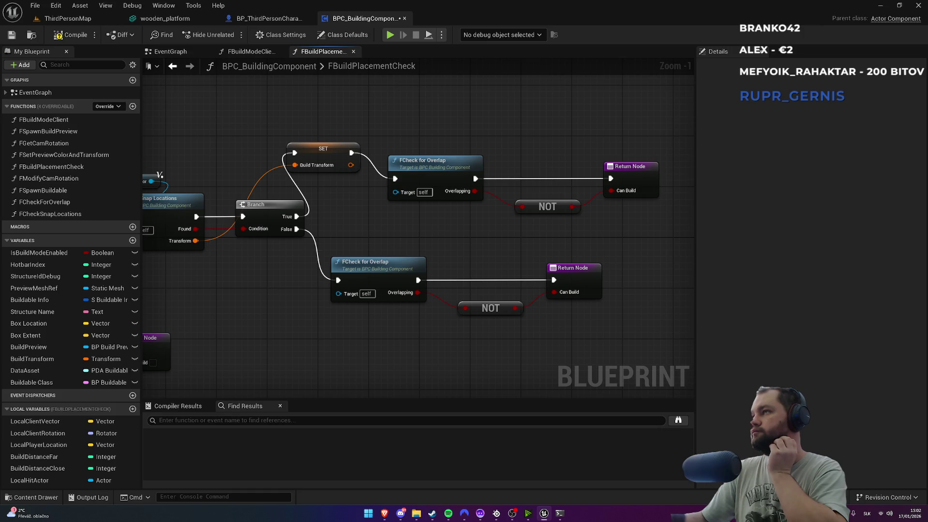
left_click_drag(391, 220, 564, 239)
mouse_move(311, 190)
left_mouse_down()
mouse_move(358, 143)
mouse_move(459, 243)
mouse_move(474, 177)
left_mouse_up()
left_click_drag(491, 235, 425, 243)
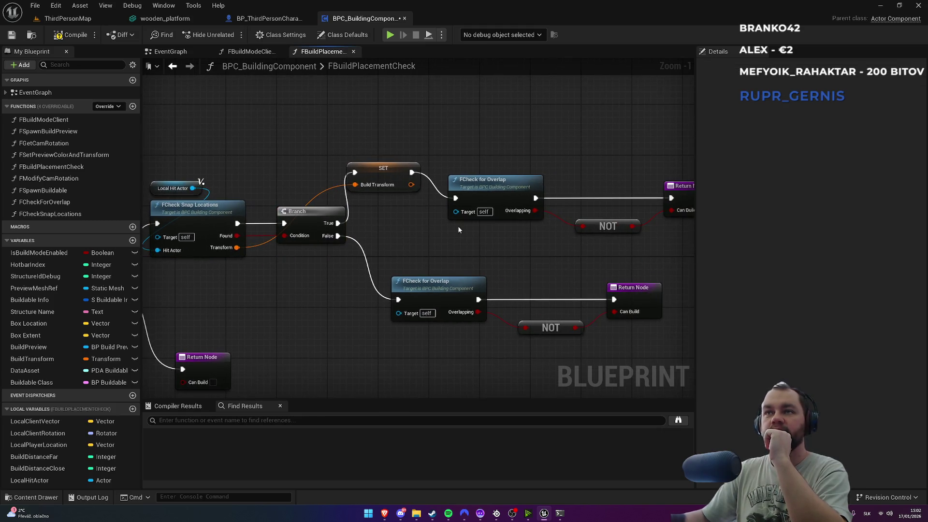
left_click_drag(398, 172, 414, 195)
Step: Straighten the upper SET, overlap check, NOT and return chain into a line with Q
mouse_move(390, 140)
left_mouse_down()
mouse_move(315, 146)
mouse_move(625, 236)
left_mouse_up()
key("q")
left_click(490, 174)
left_click_drag(540, 224, 527, 227)
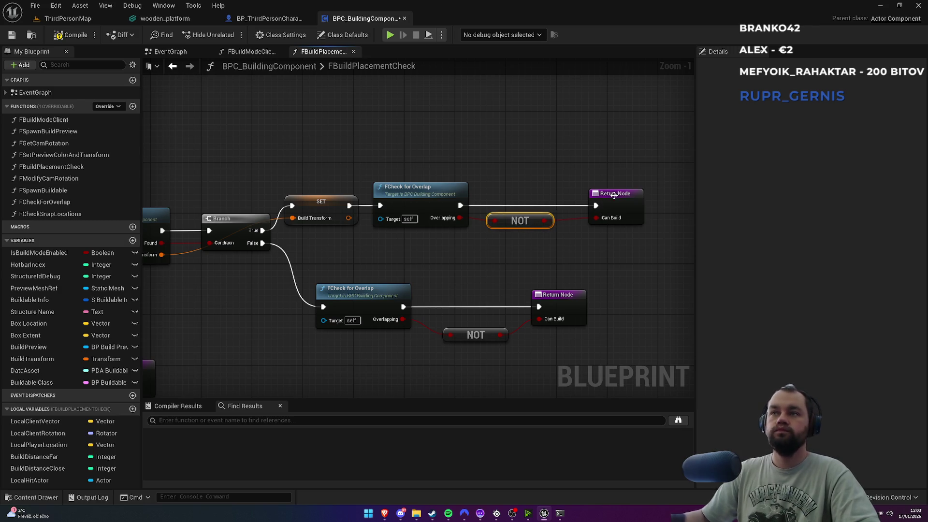
left_click_drag(614, 195, 605, 196)
left_click_drag(321, 145, 584, 247)
key("q")
left_click(490, 257)
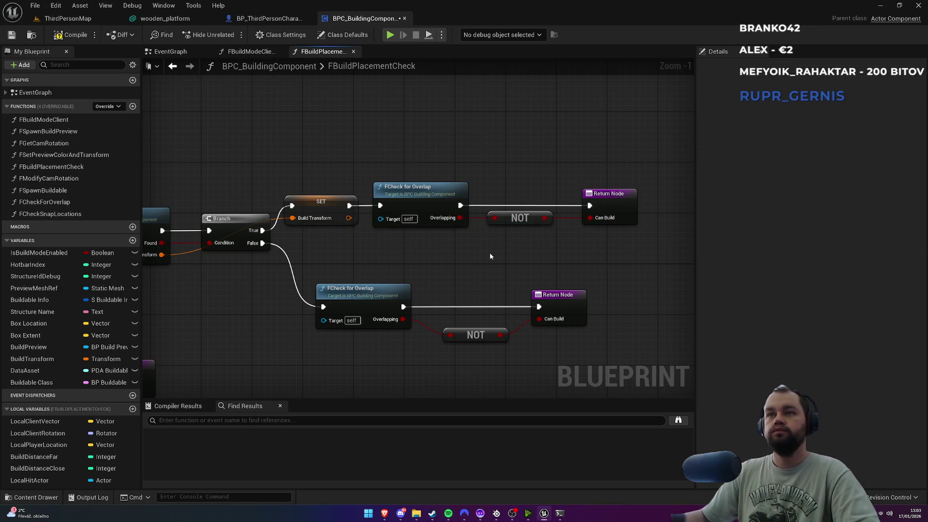
Step: Shift the upper node chain up and the overlap, NOT and return nodes slightly right
left_click_drag(311, 158, 622, 243)
left_click_drag(613, 199, 626, 180)
left_click(338, 180)
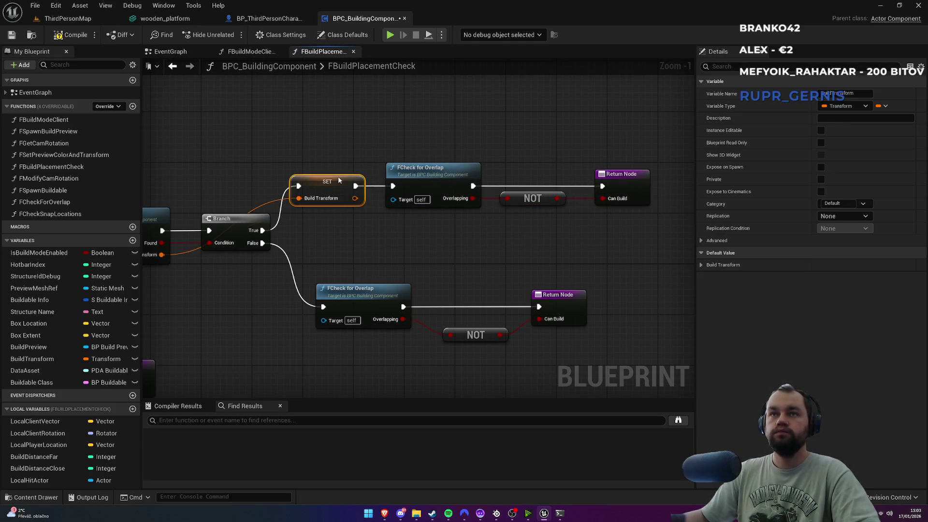
left_click(354, 138)
left_click_drag(433, 132, 624, 231)
left_click_drag(623, 177, 627, 180)
left_click(564, 160)
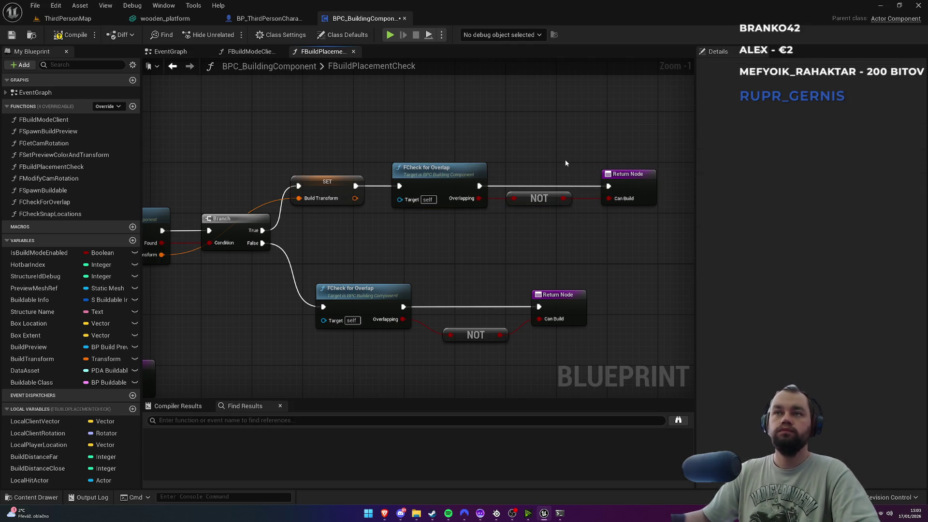
Step: Tuck the lower NOT node between check and return, and move the lower three nodes up-left
left_click_drag(485, 336, 477, 319)
left_click_drag(367, 265, 575, 355)
mouse_move(375, 295)
left_mouse_down()
mouse_move(350, 277)
mouse_move(459, 220)
left_mouse_up()
left_click(359, 245)
Step: Nudge the return node below Is Valid slightly left
left_click_drag(305, 302, 468, 247)
left_click(401, 273)
left_click_drag(402, 273, 383, 273)
Step: Shift the upper chain right and add a reroute point to tidy the Transform wire
left_click_drag(457, 230, 344, 276)
scroll(301, 324, "down", 2)
mouse_move(298, 170)
left_mouse_down()
mouse_move(349, 209)
mouse_move(539, 305)
left_mouse_up()
left_click_drag(334, 276, 409, 257)
left_click(306, 254)
double_click(360, 221)
mouse_move(361, 224)
left_mouse_down()
mouse_move(308, 217)
mouse_move(317, 222)
left_mouse_up()
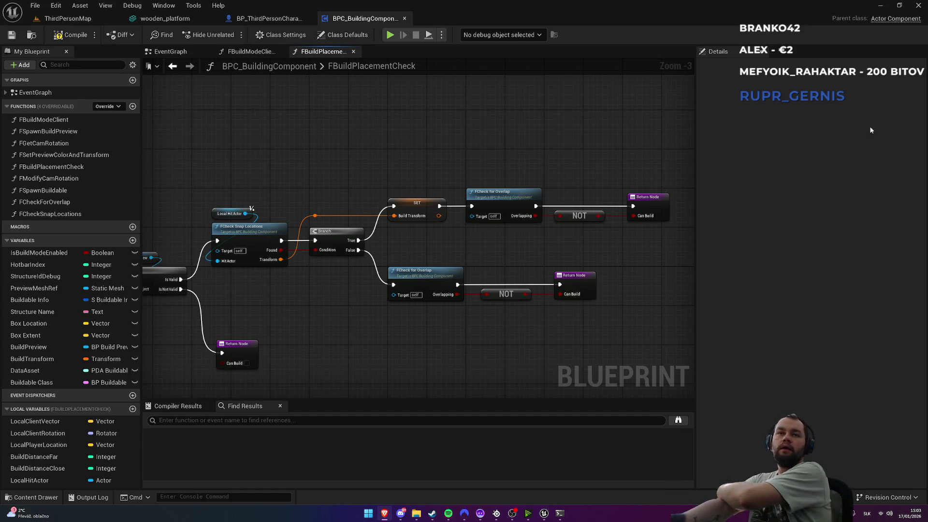
Step: Open DA_WoodFoundation from the dataAssets > buildingSystem > Wood folder
left_click(68, 20)
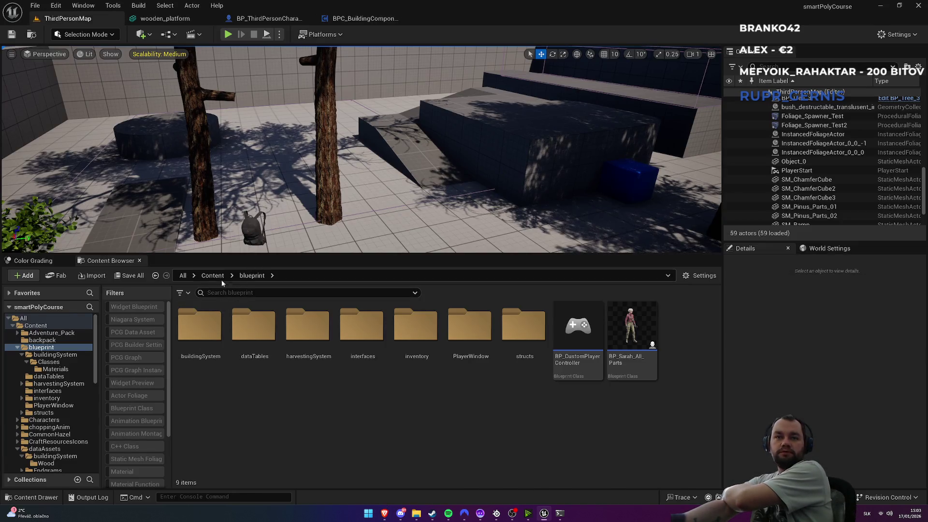
key("alt+Left")
double_click(628, 369)
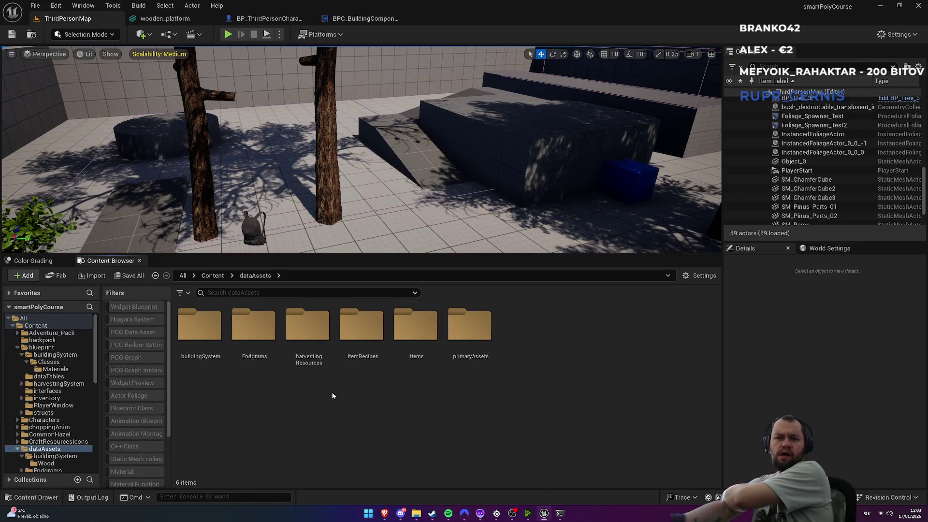
double_click(201, 360)
double_click(196, 370)
double_click(196, 371)
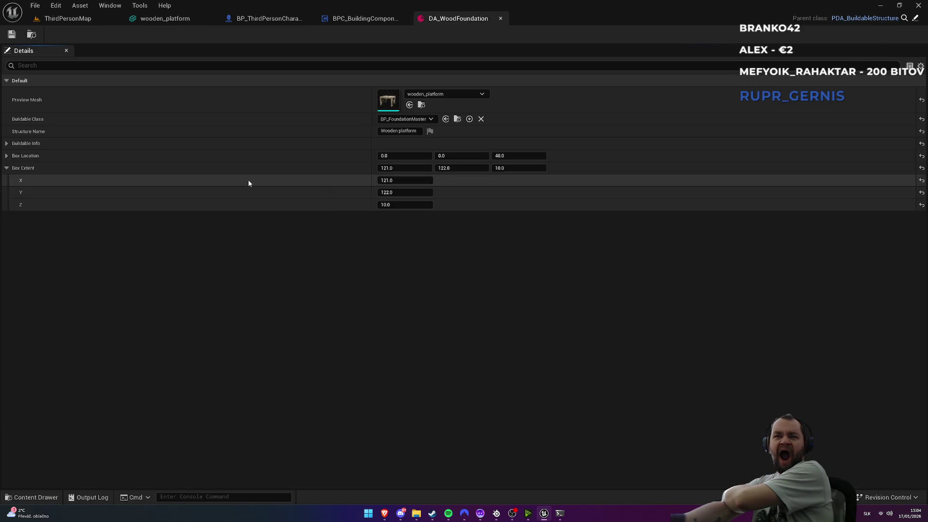
Step: Check its Buildable Info, return to ThirdPersonMap, and start Play In Editor with Alt+P
left_click(10, 146)
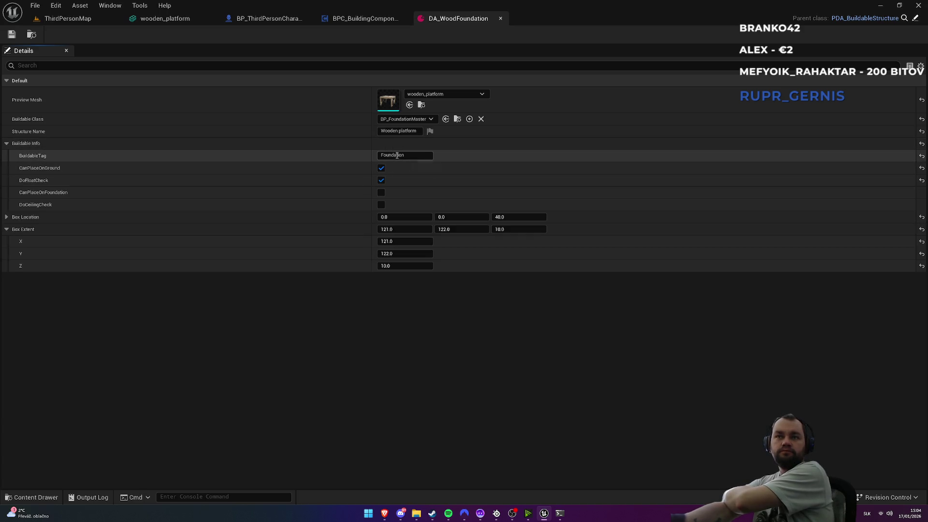
left_click(82, 21)
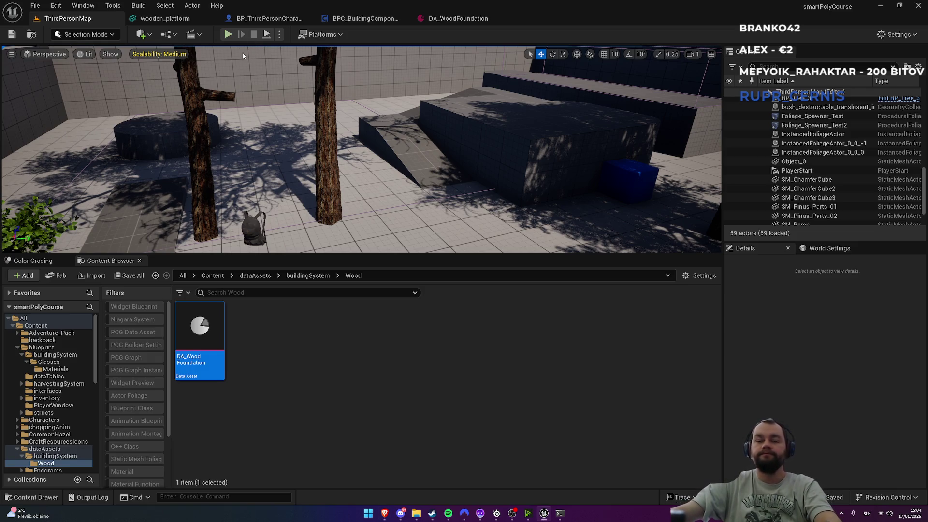
key("alt+p")
Step: Go fullscreen with F11, place the first wooden foundation, and walk onto it
key("super")
left_click(405, 126)
key("F11")
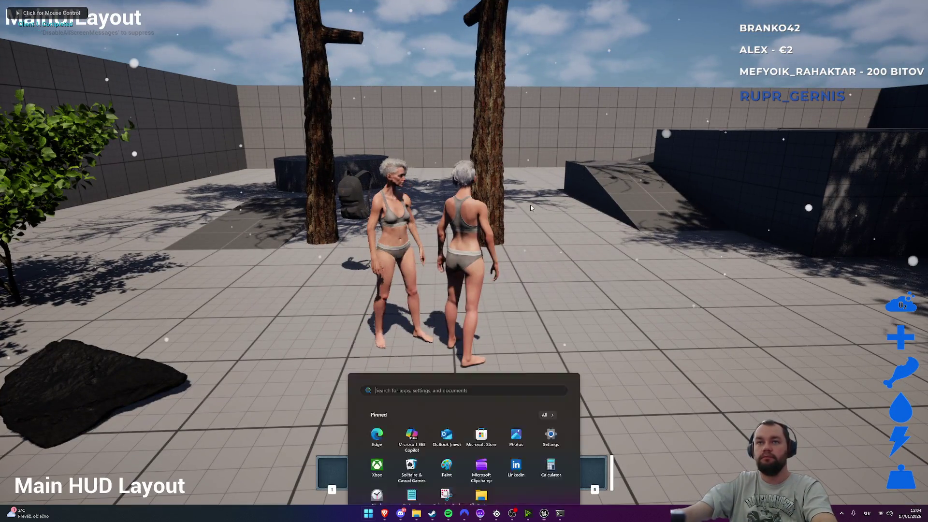
left_click(472, 150)
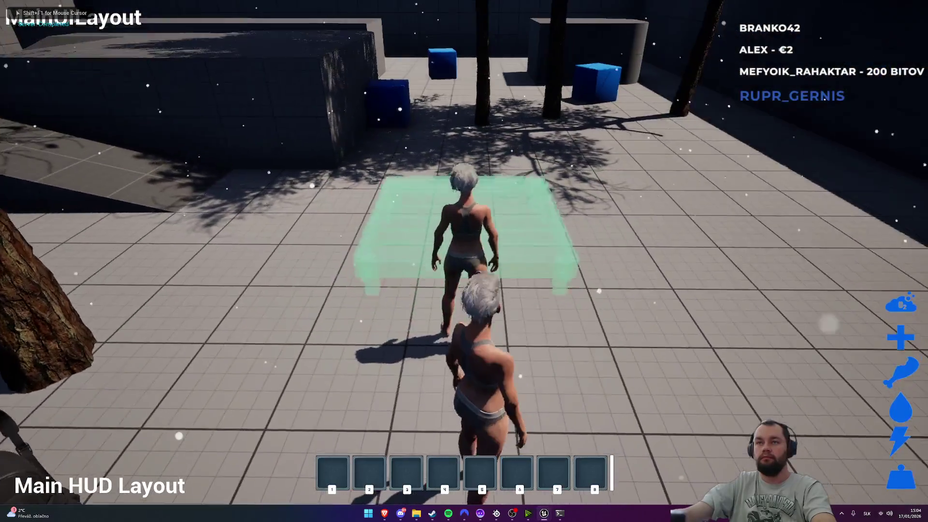
left_click(464, 261)
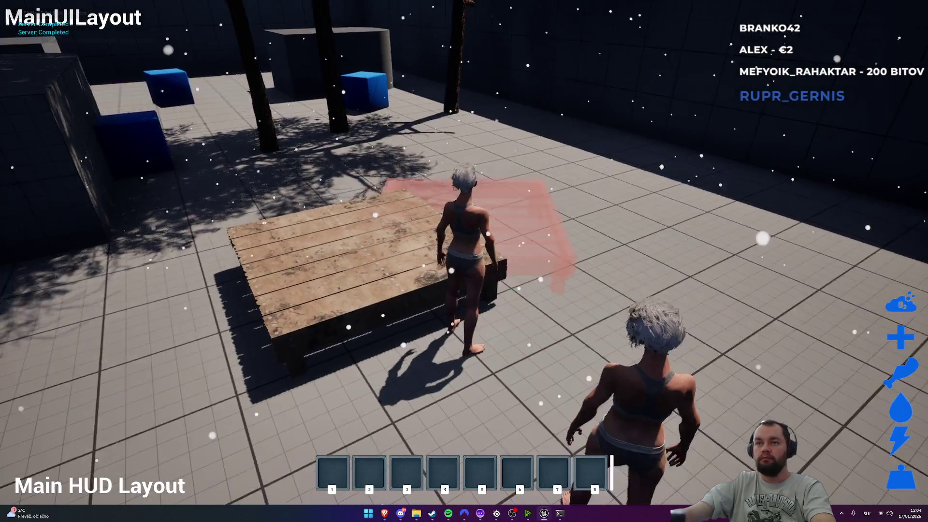
key("w")
key("space")
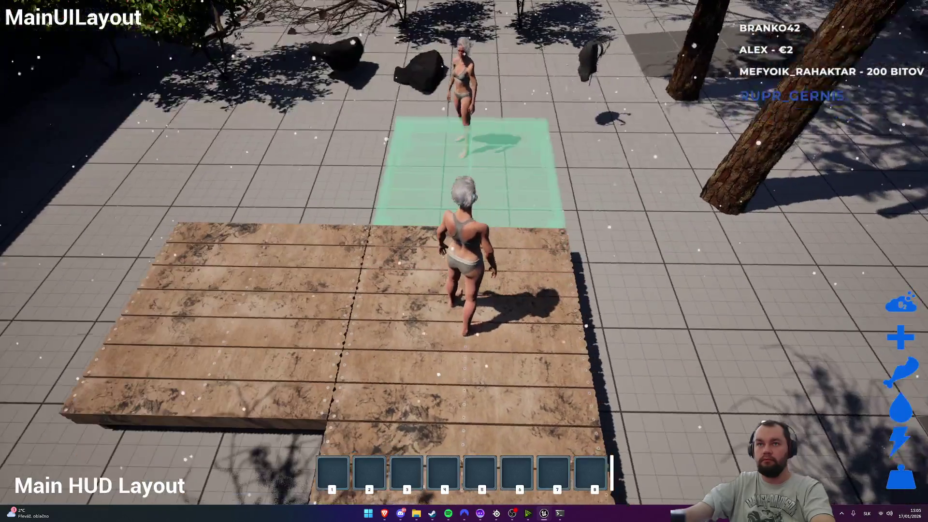
Step: Place about ten more wooden foundations snapping edge to edge onto the deck
left_click(464, 261)
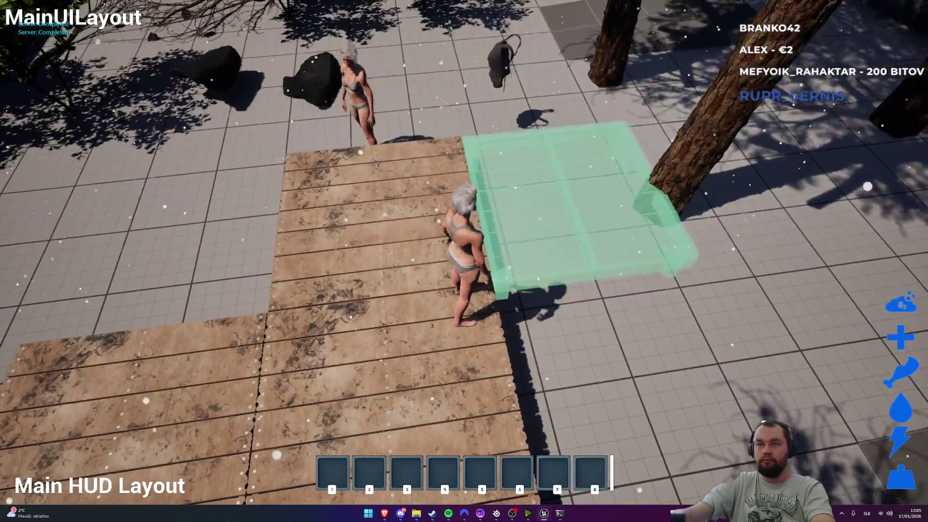
left_click(464, 261)
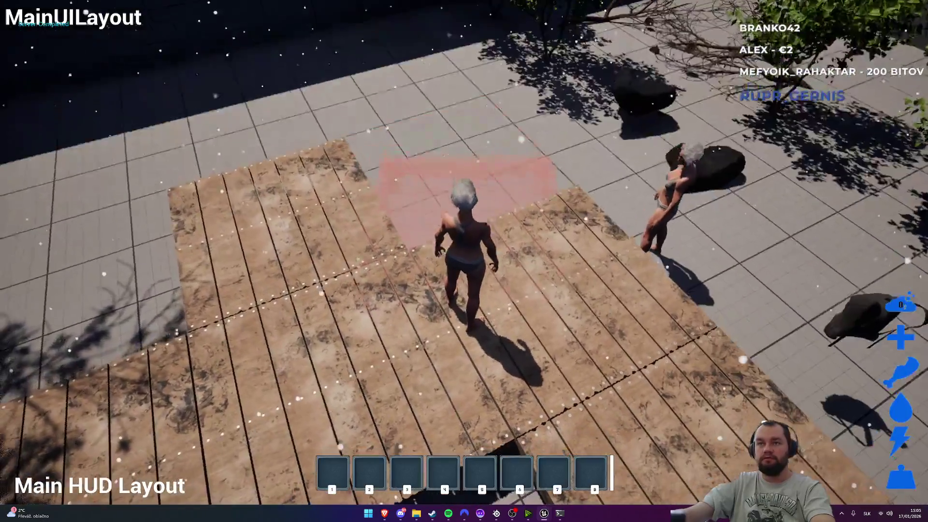
left_click(464, 261)
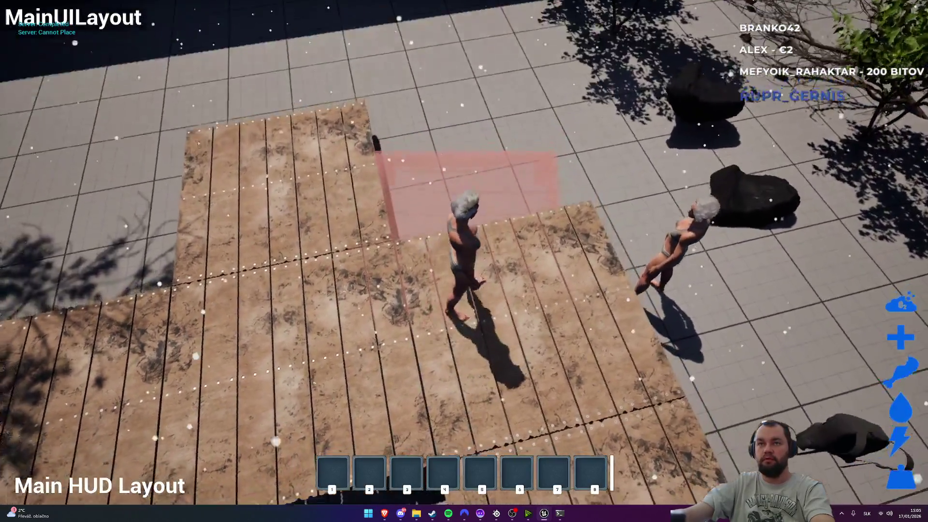
left_click(464, 261)
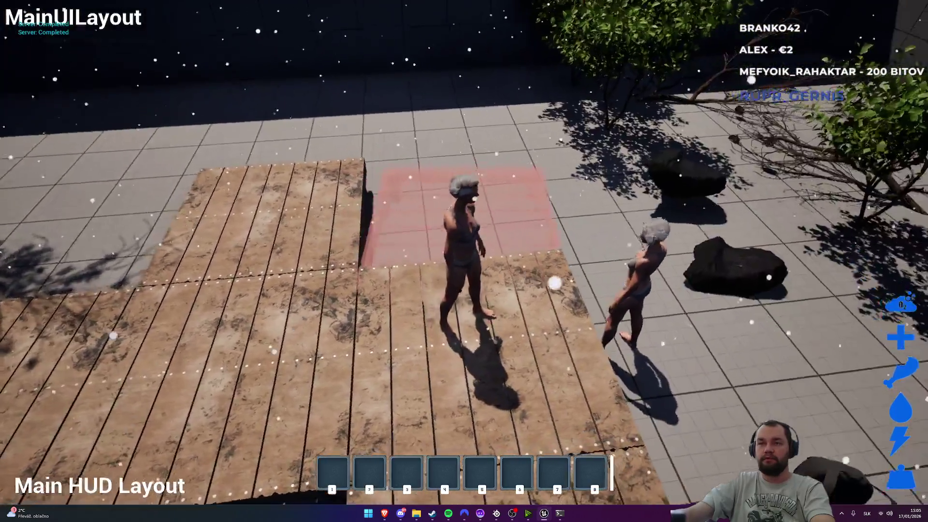
left_click(464, 261)
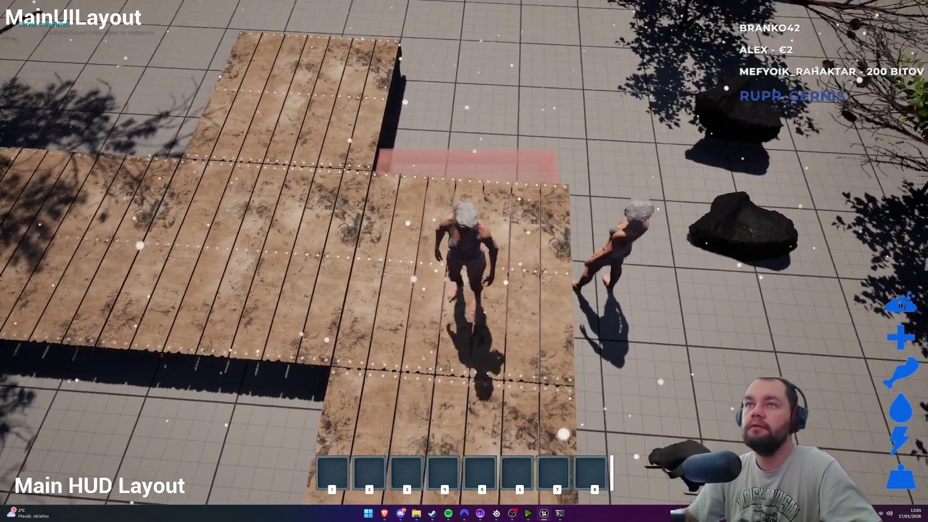
left_click(464, 261)
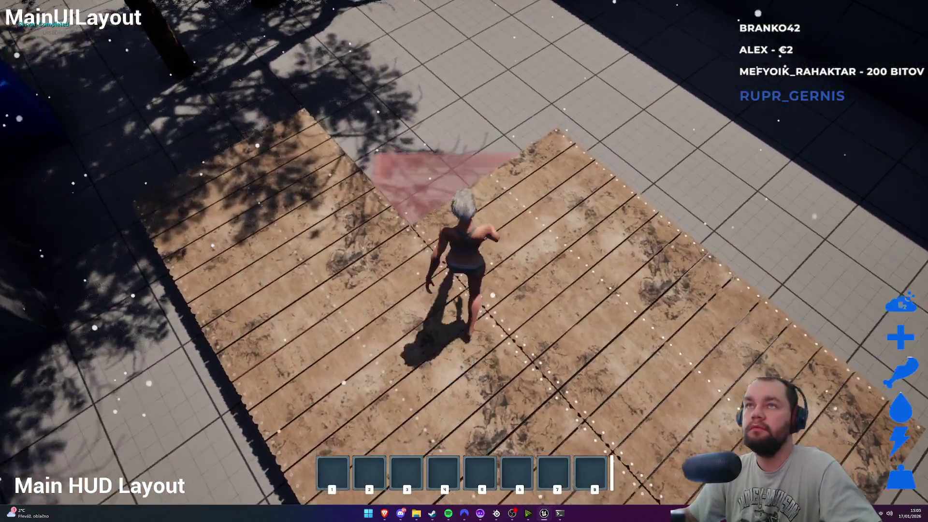
left_click(464, 261)
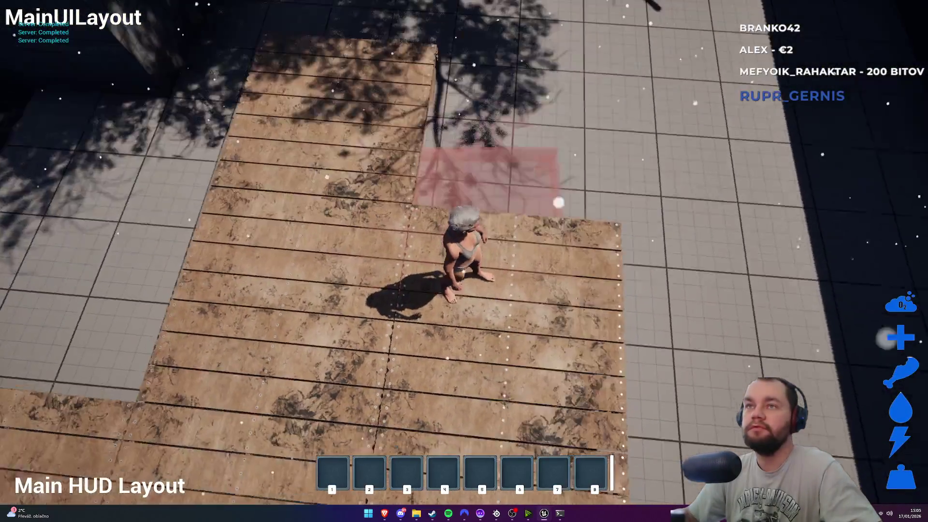
left_click(464, 261)
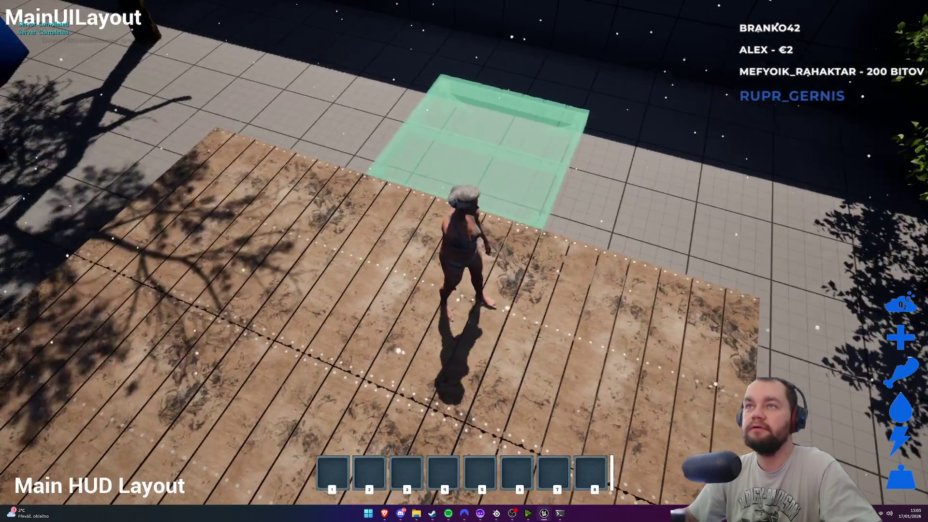
left_click(464, 261)
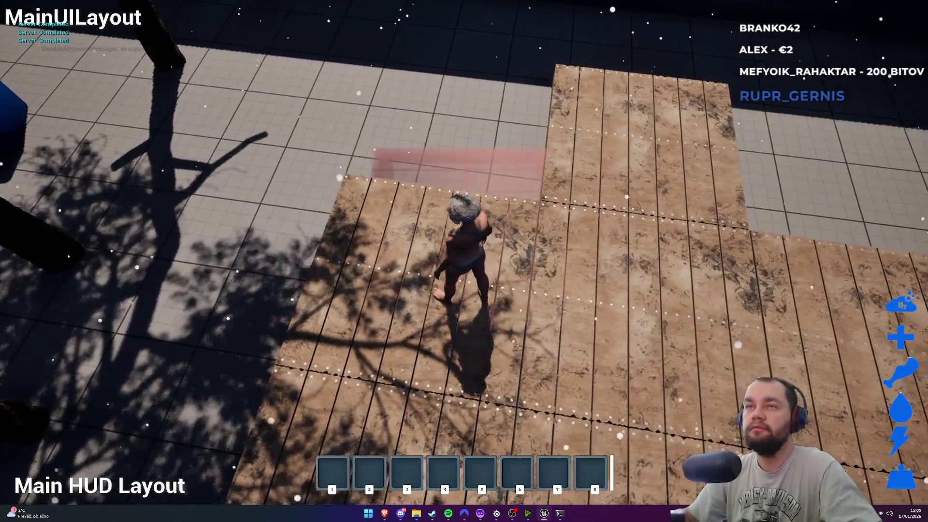
left_click(464, 261)
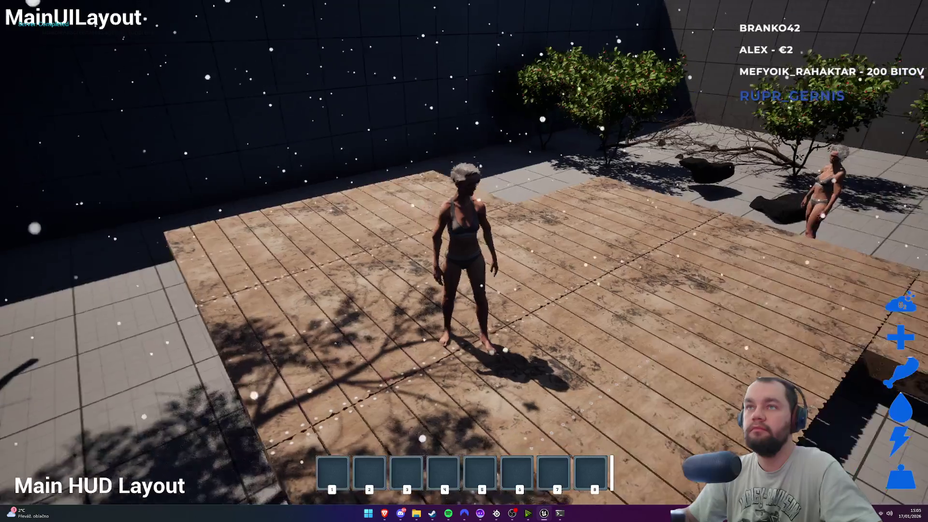
key("w")
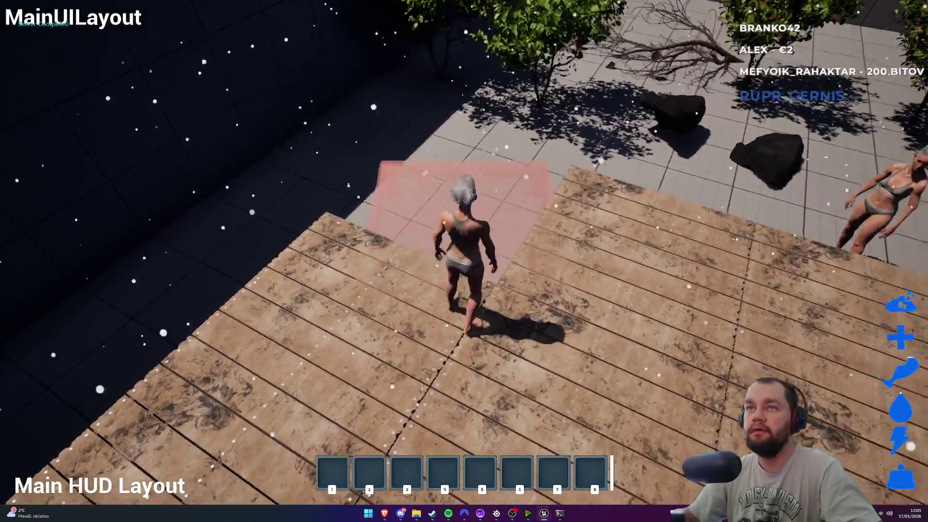
Step: Walk the character around the wooden deck and bring up the foundation placement preview with B
key("w")
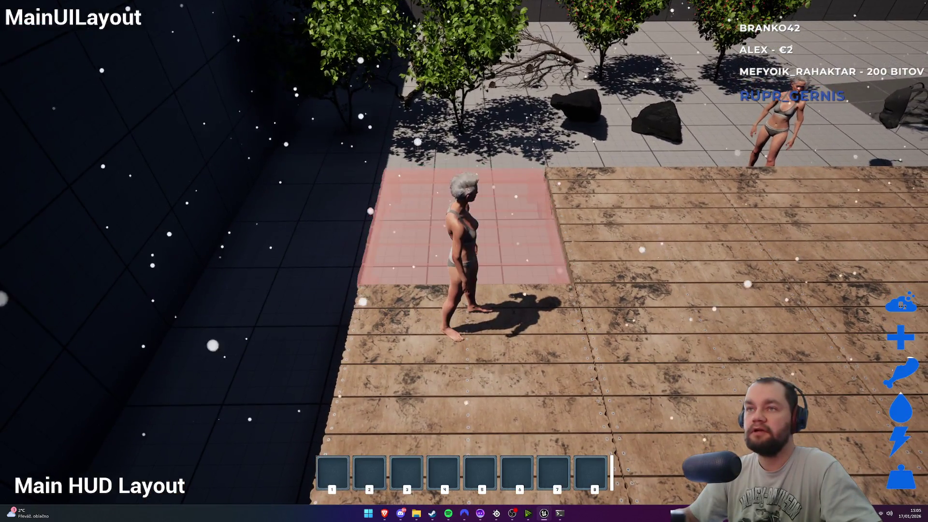
key("w")
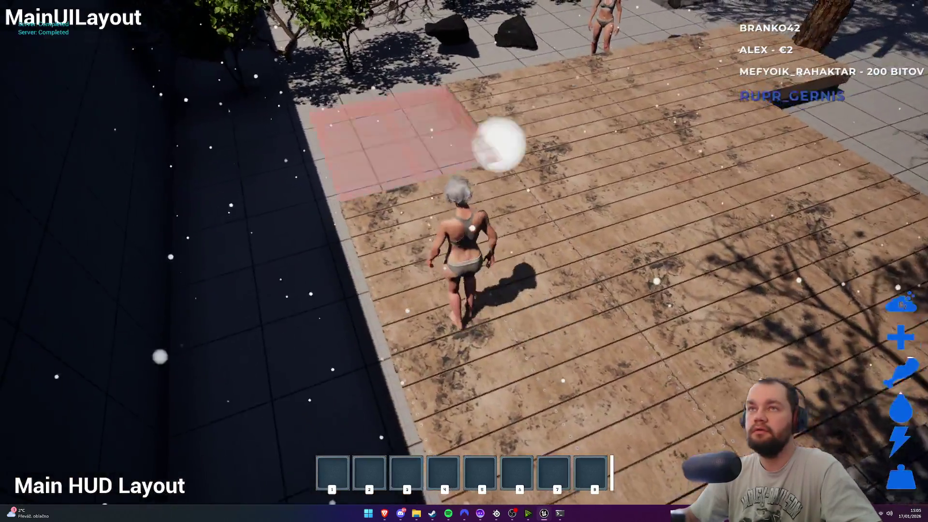
key("w")
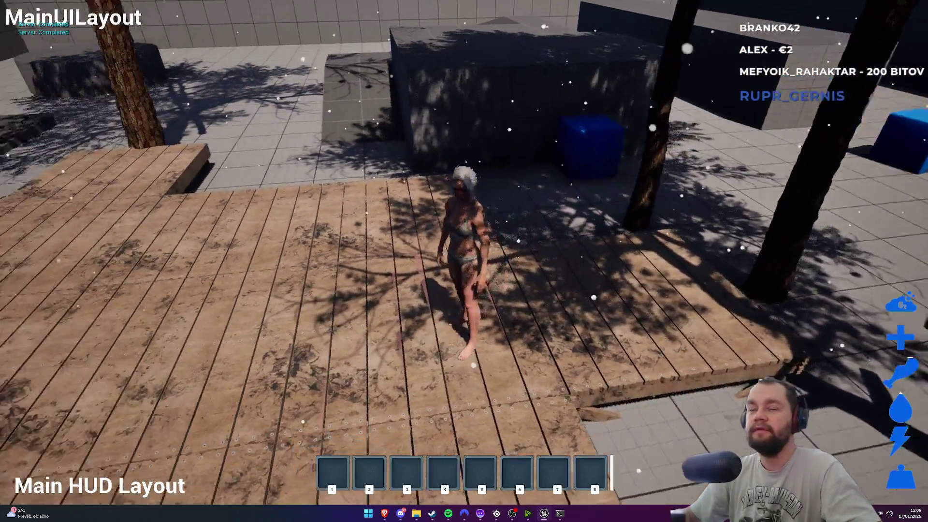
key("b")
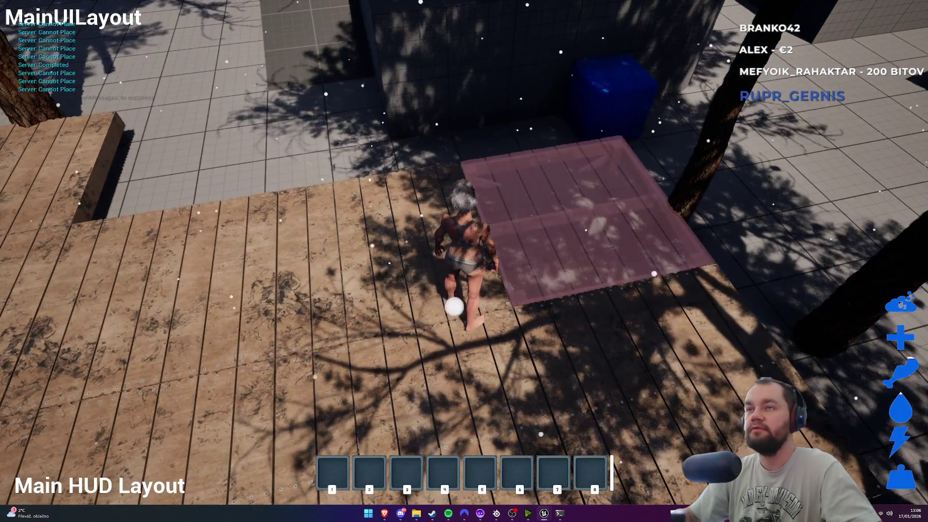
Step: Place a foundation snapped to the deck after a blocked attempt, then show the preview again
key("b")
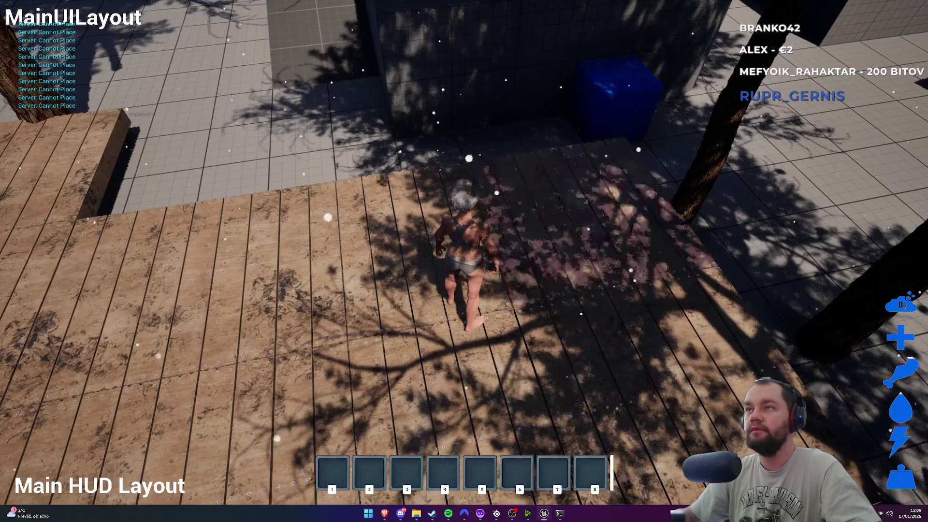
key("b")
left_click(464, 261)
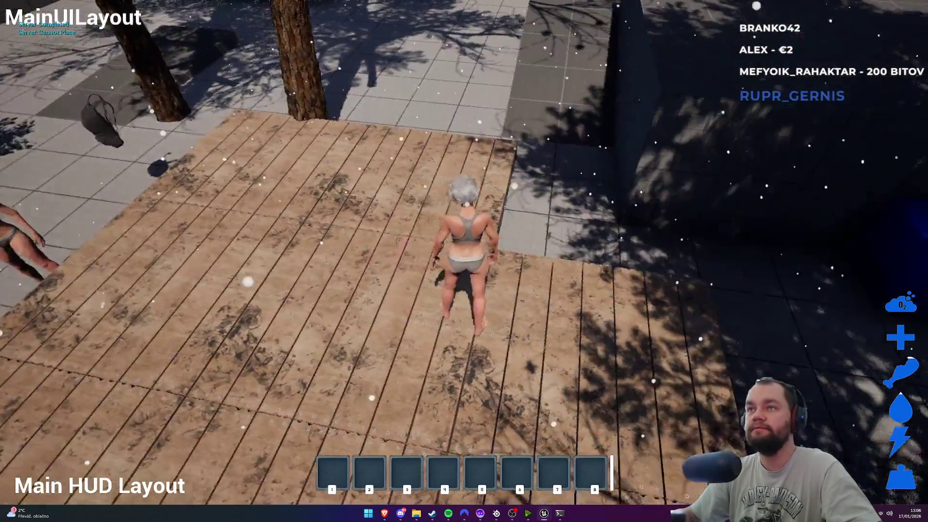
key("b")
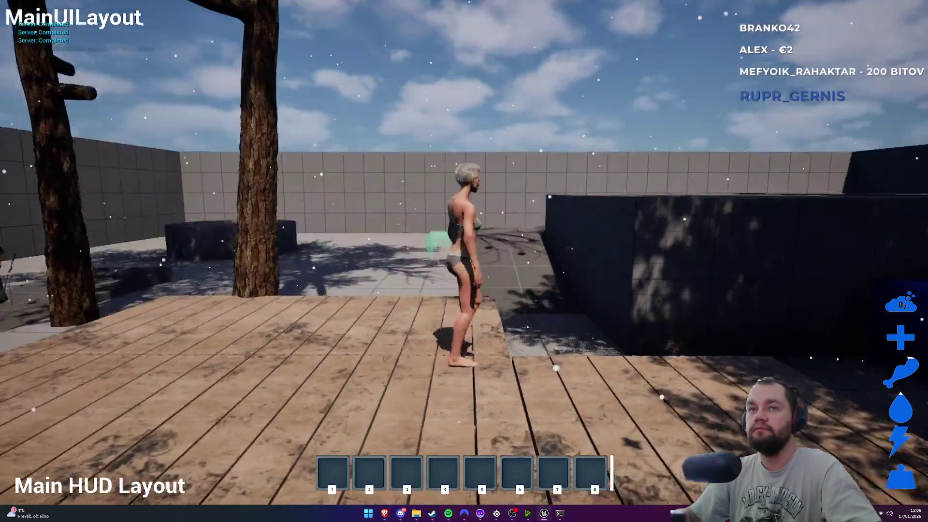
Step: Walk across the deck with the preview, placing a foundation where it turns green
key("w")
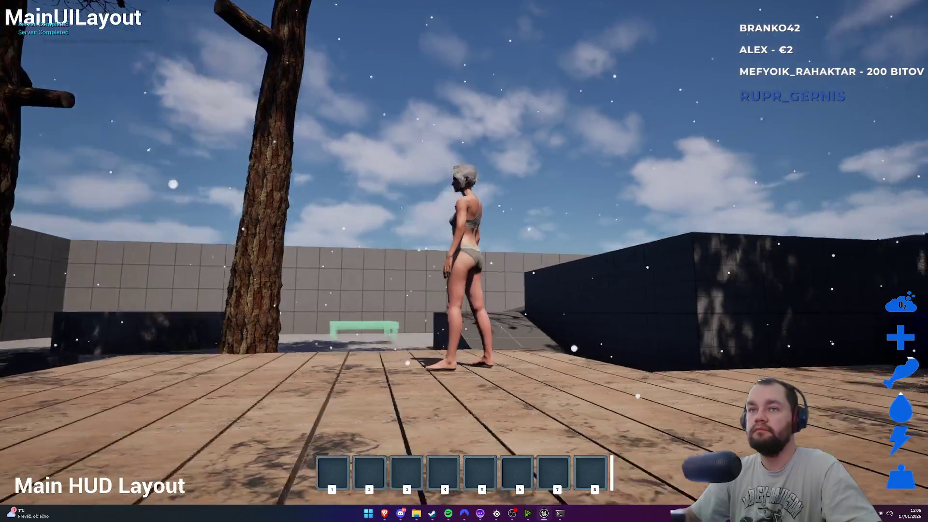
key("w")
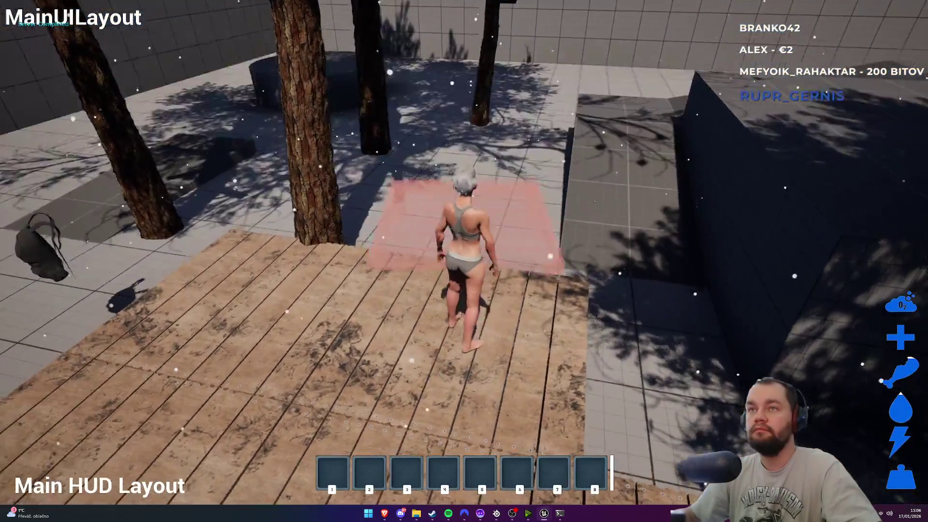
key("w")
key("w")
key("w")
key("w")
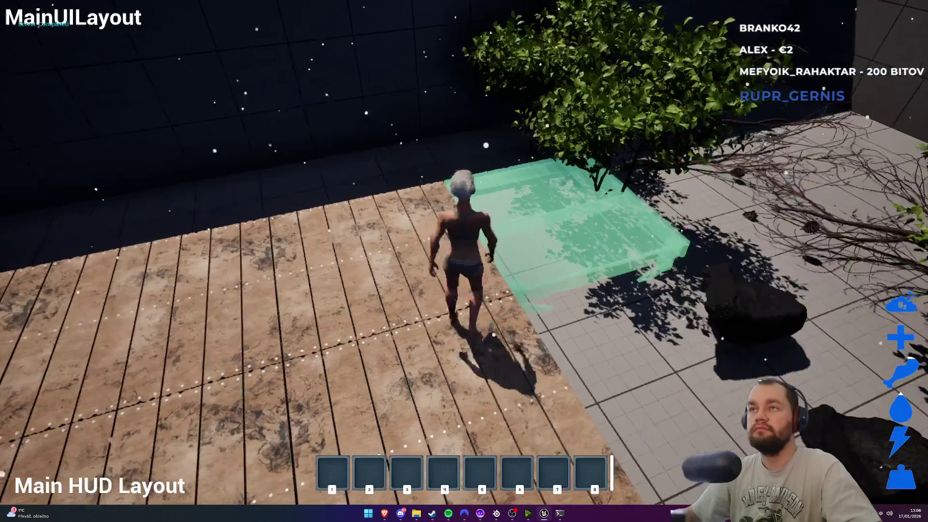
key("w")
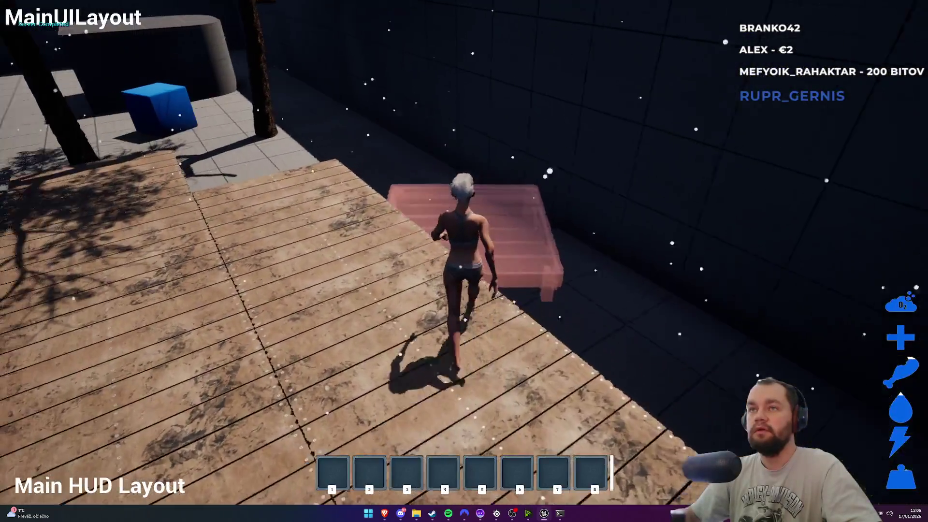
key("w")
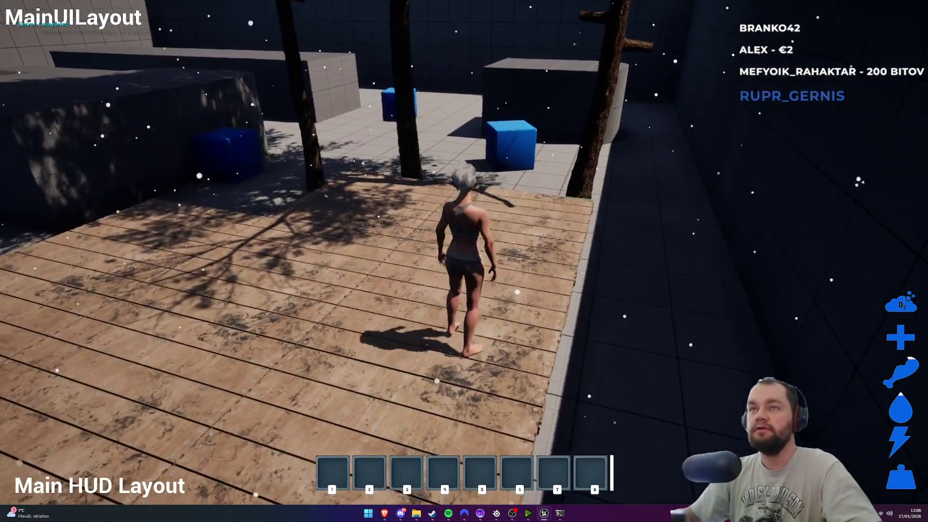
key("w")
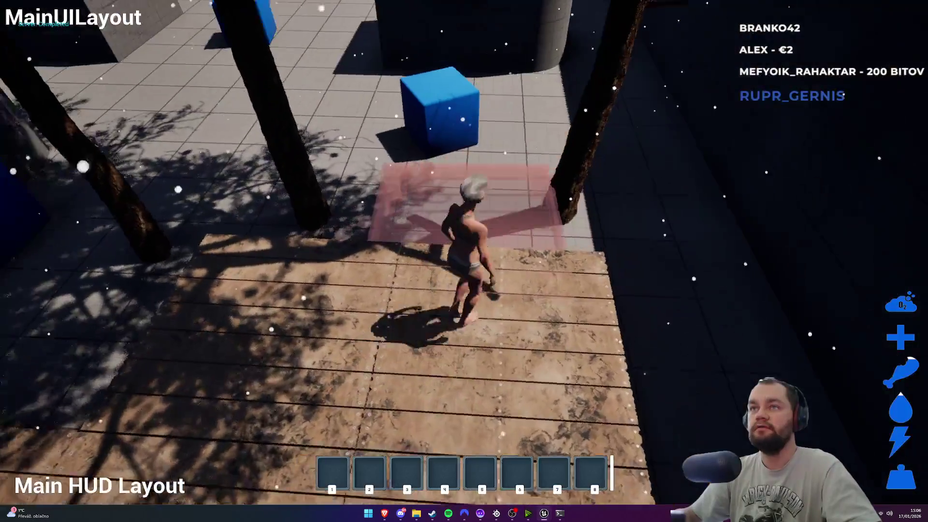
key("w")
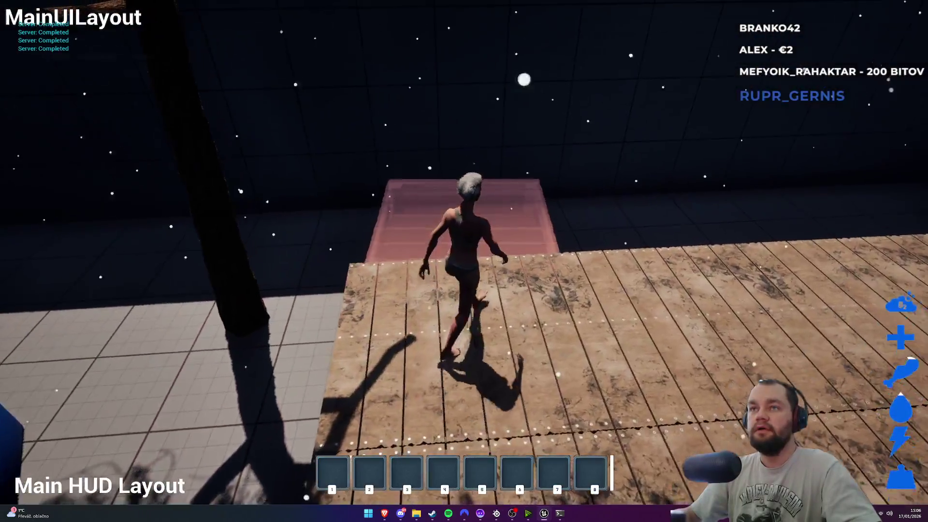
key("w")
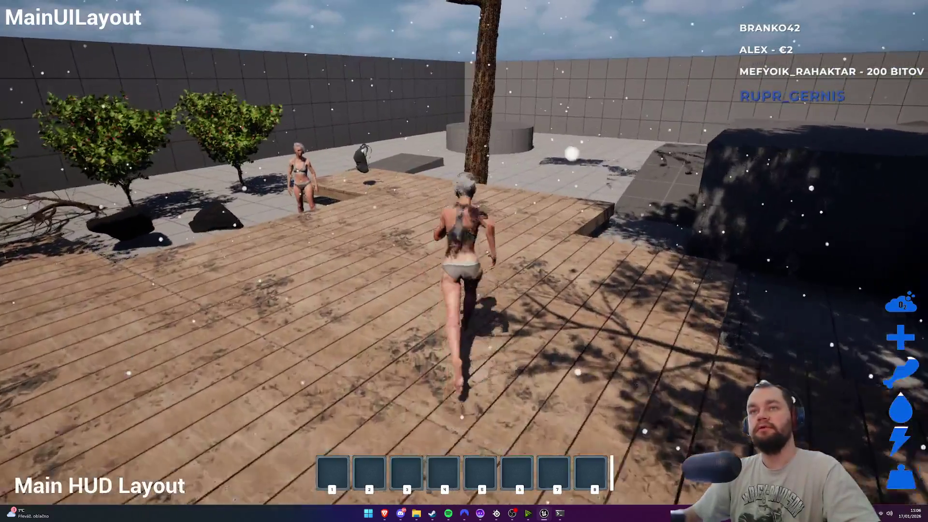
key("super")
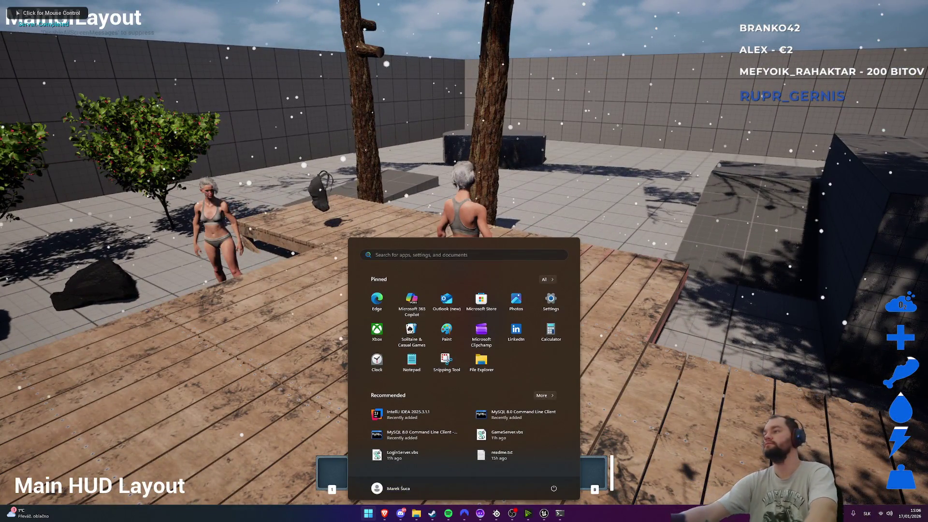
Step: Dismiss the Windows Start menu to return to the PIE game window
key("super")
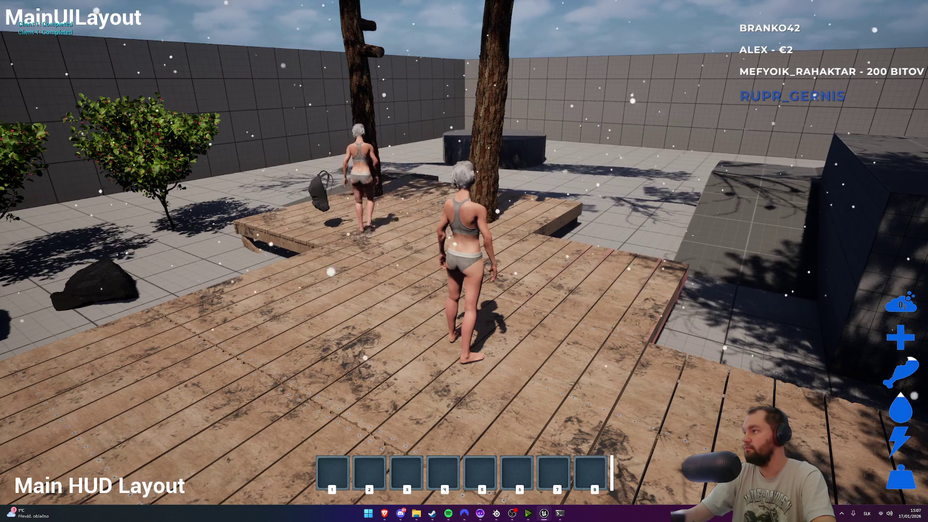
Step: Run toward the other player, recapture the mouse in the viewport, and walk toward the backpack
key("super")
key("super")
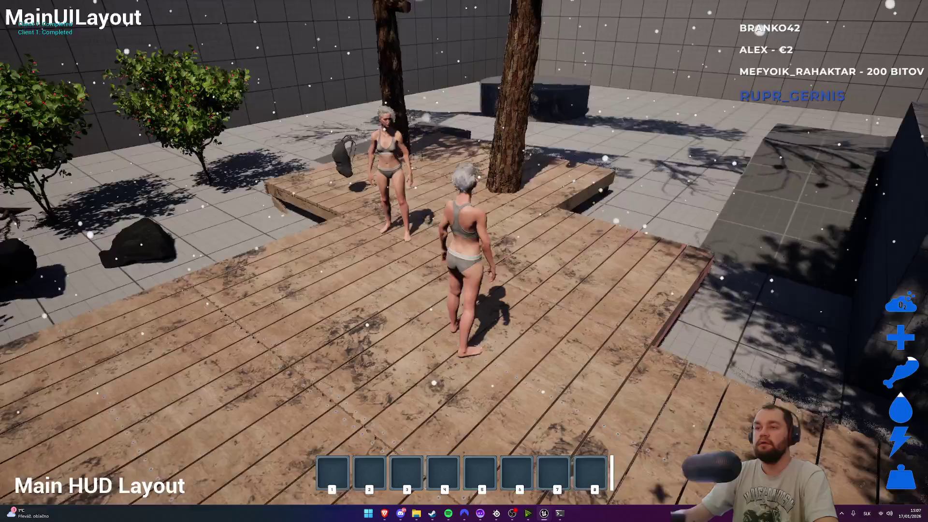
key("w")
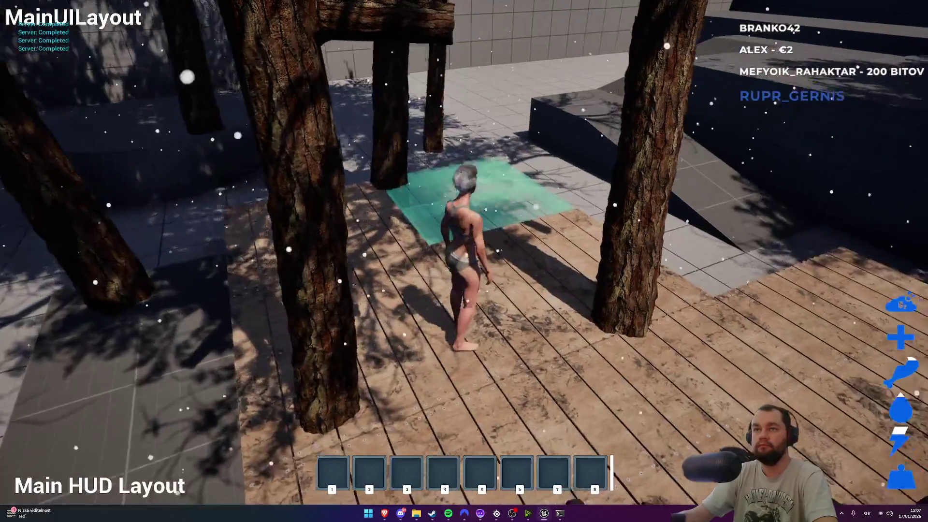
key("shift+F1")
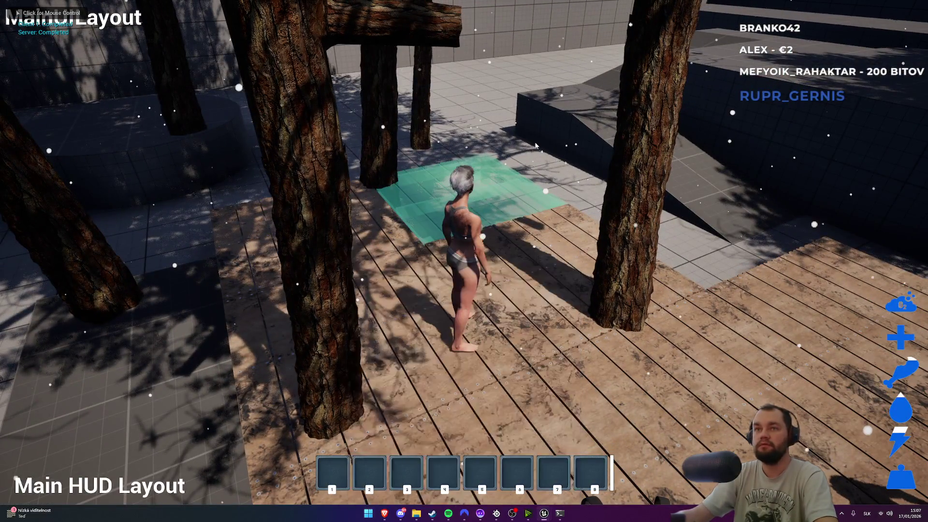
left_click(535, 146)
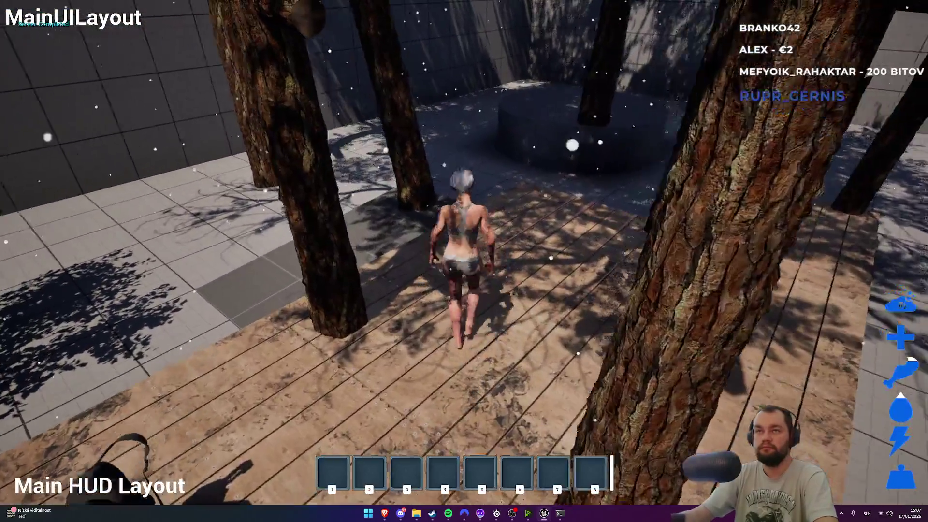
key("w")
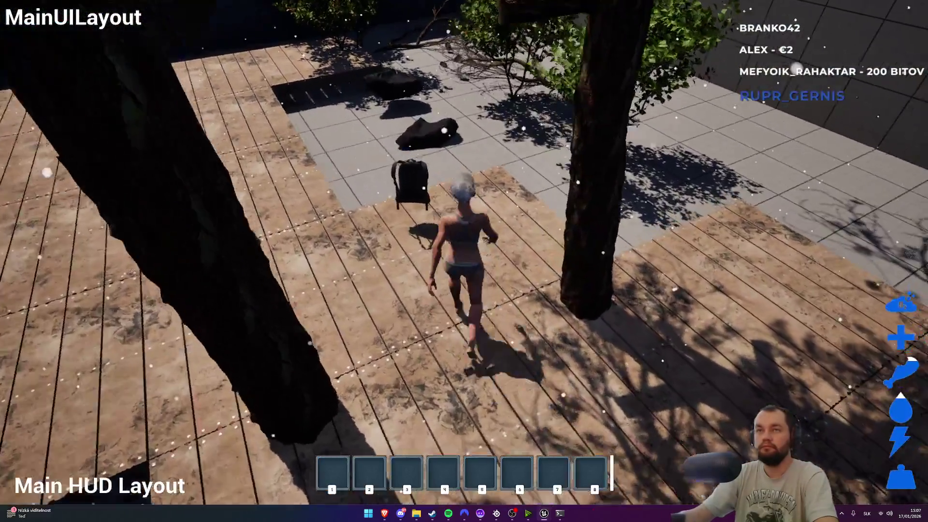
Step: Pick up and wear the backpack, then run onto the dark platform
key("e")
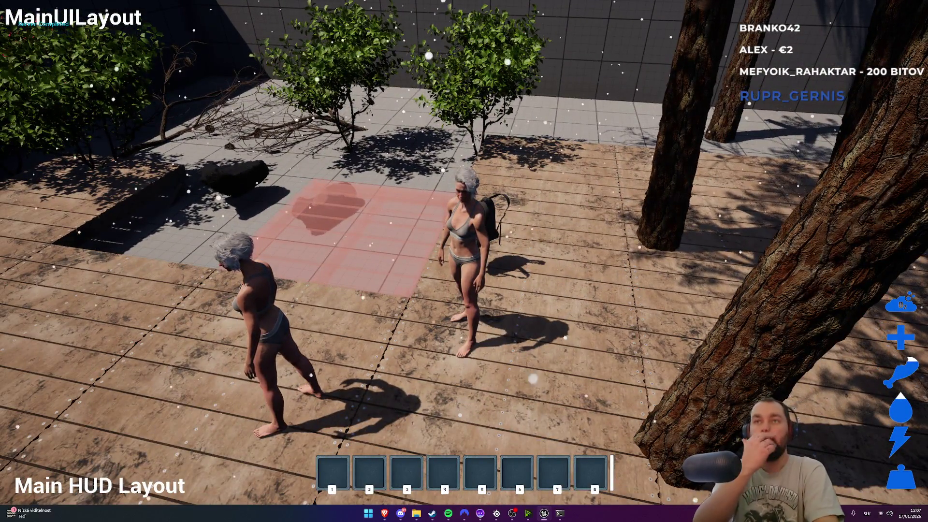
key("super")
key("super")
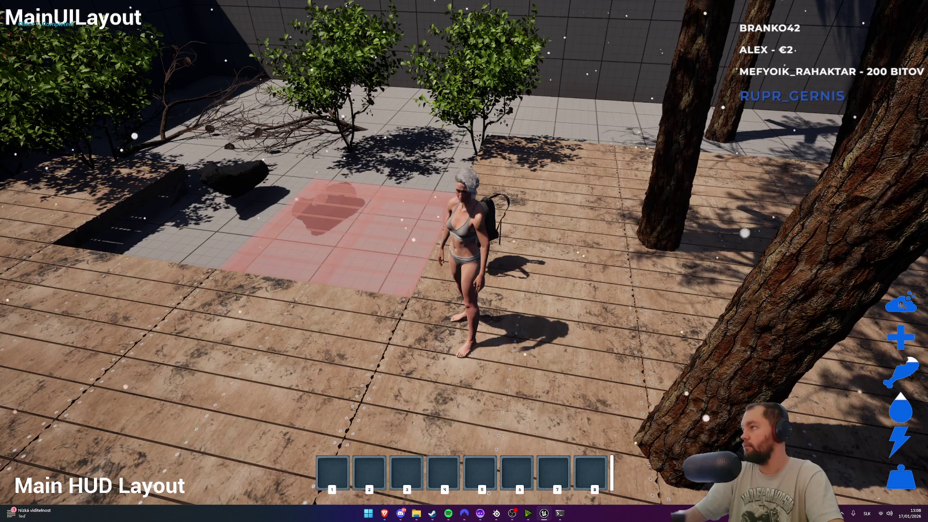
key("super")
key("super")
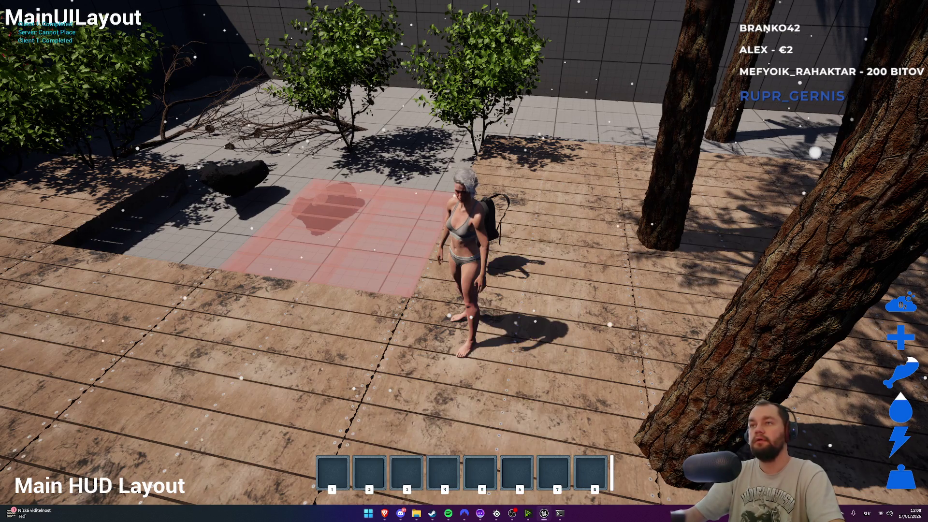
key("super")
left_click(464, 261)
key("w")
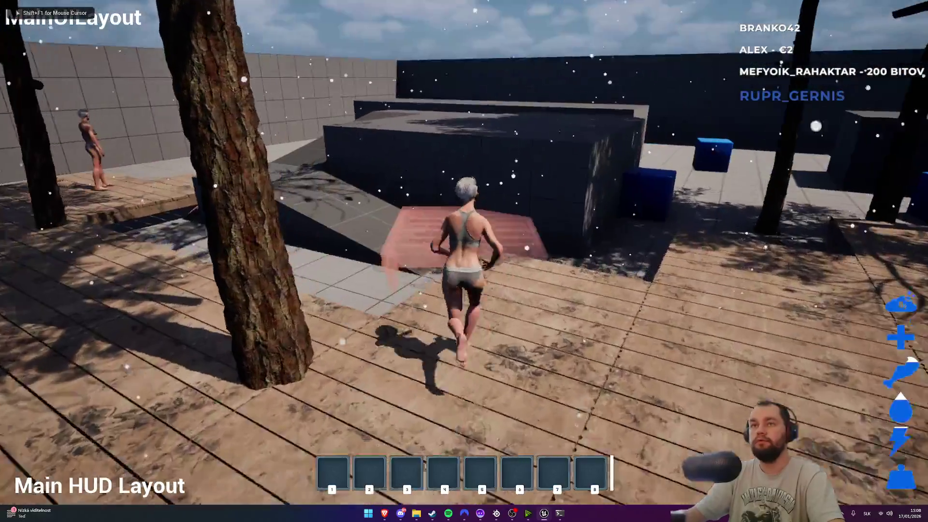
key("w")
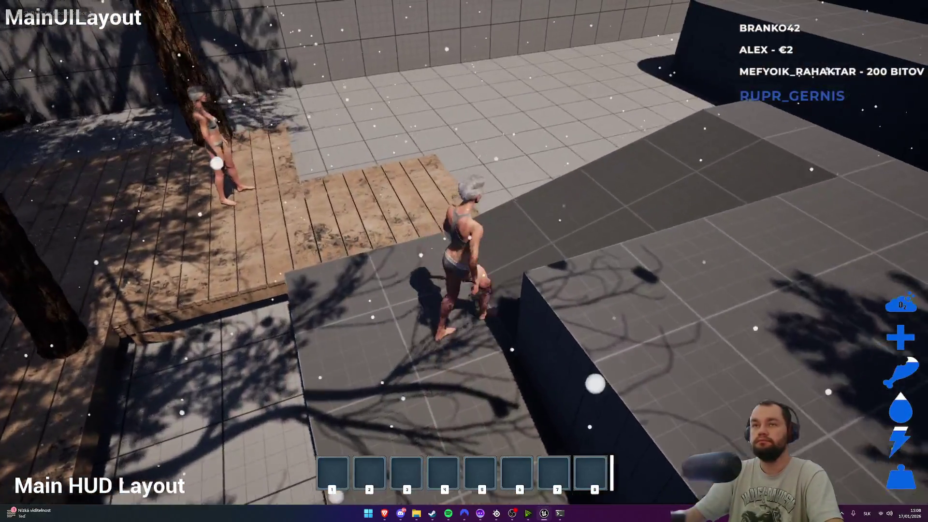
key("super")
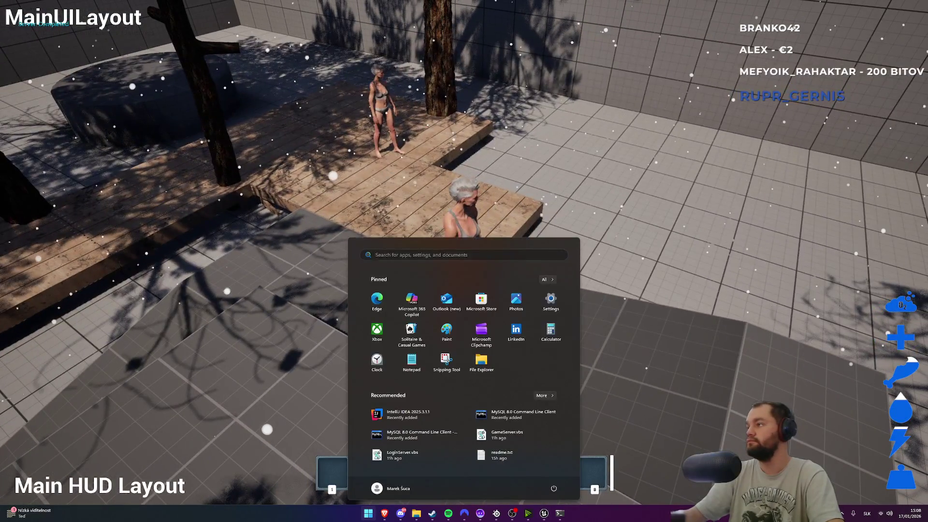
key("super")
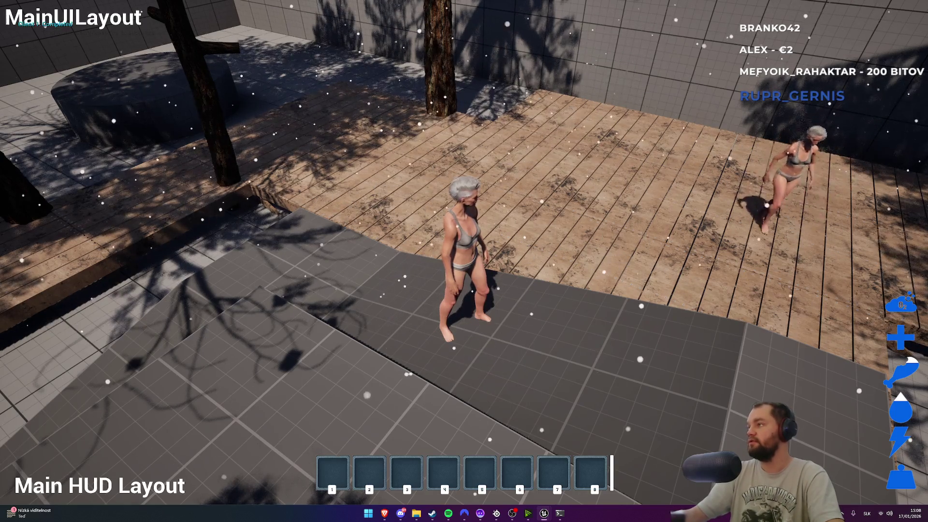
Step: Run across the deck toward the bushes, leave fullscreen, and stop the play session with Esc
key("super")
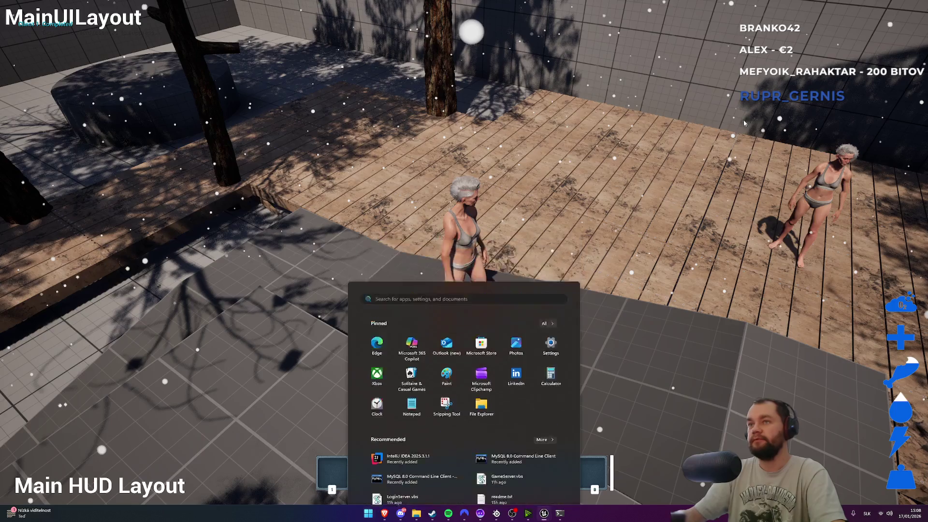
key("super")
key("w")
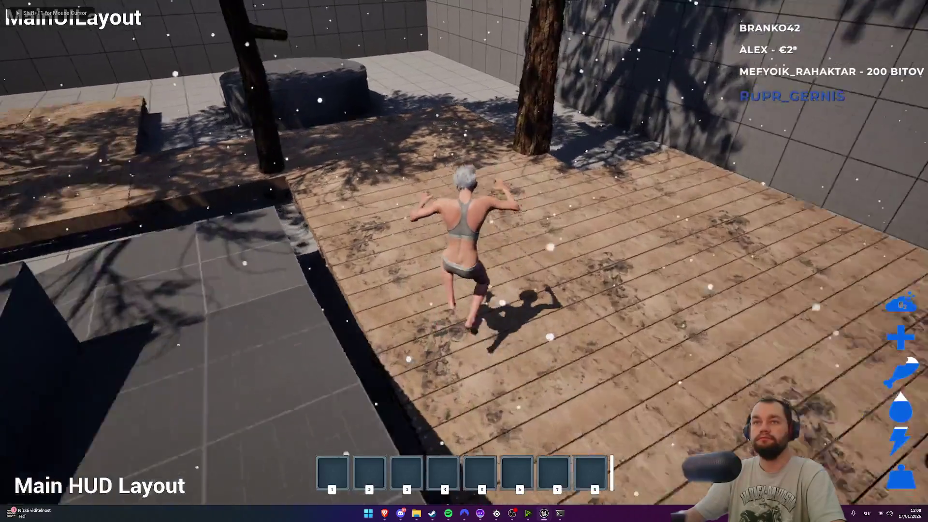
key("w")
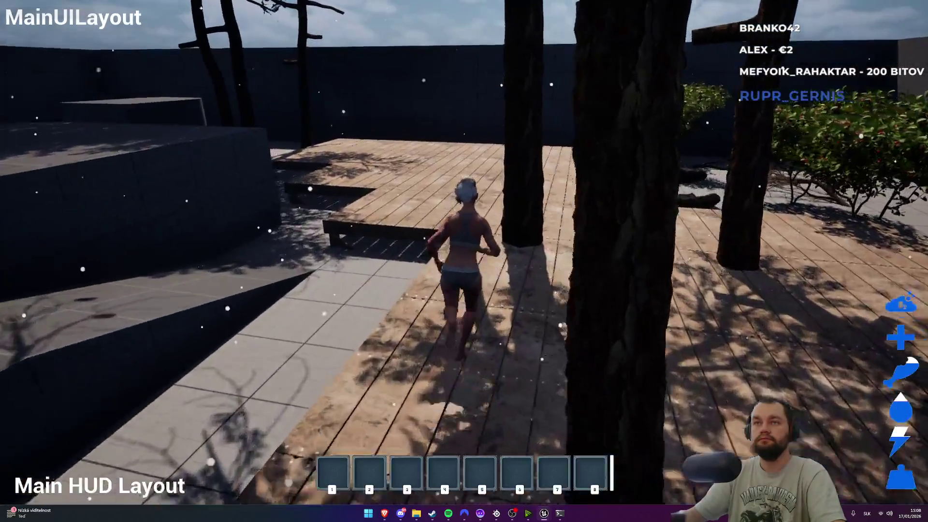
key("w")
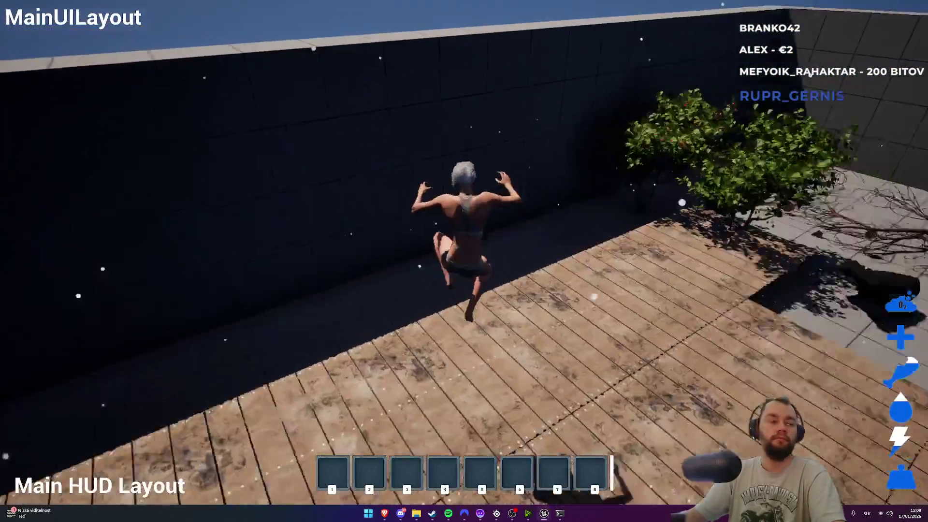
key("w")
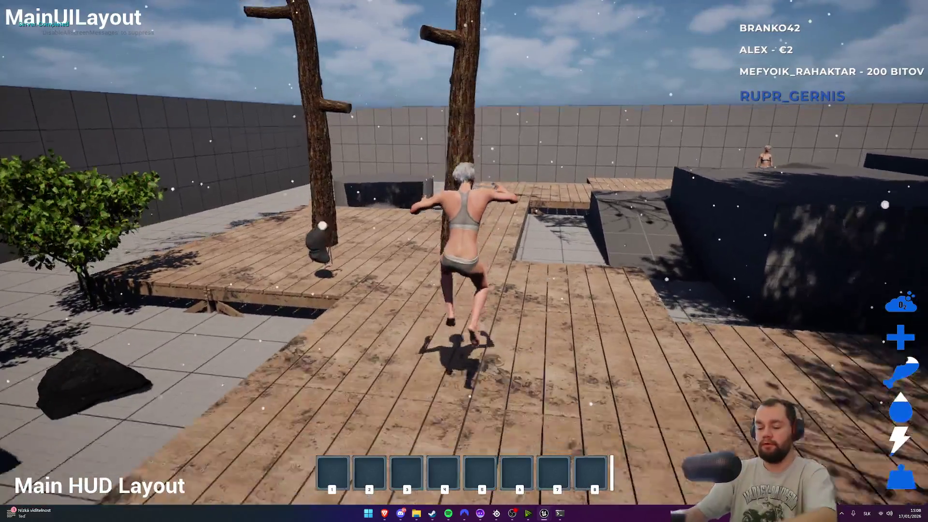
key("F11")
key("Escape")
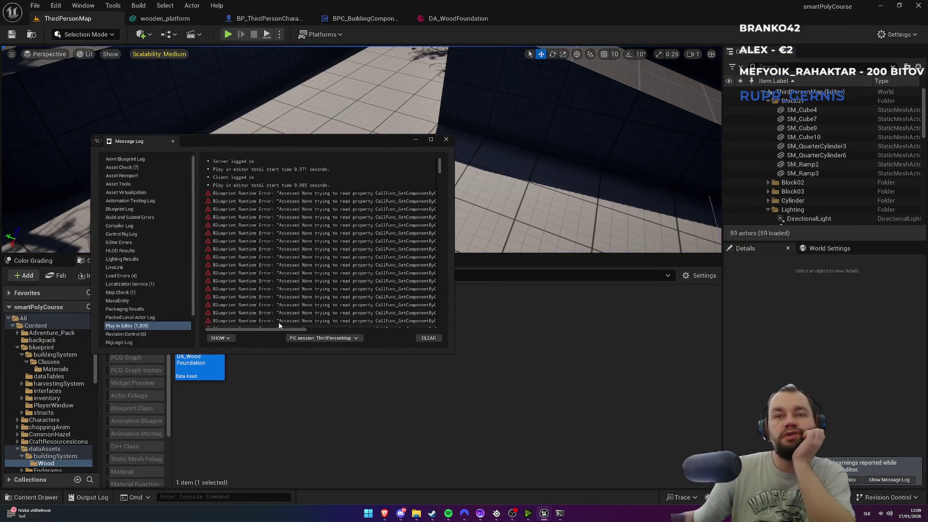
Step: Read the Node and Graph columns of the Accessed None errors, then close the Message Log
mouse_move(280, 329)
left_mouse_down()
mouse_move(413, 342)
mouse_move(268, 329)
mouse_move(317, 334)
left_mouse_up()
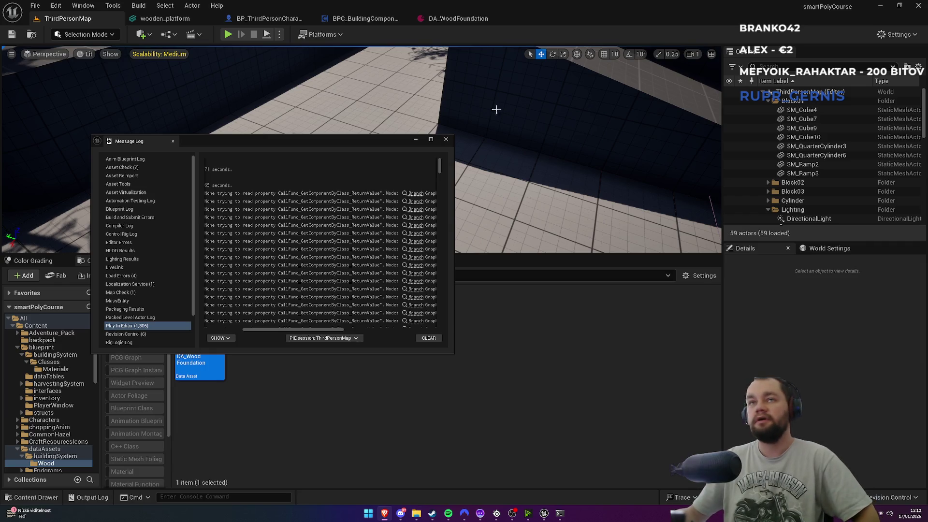
left_click(446, 140)
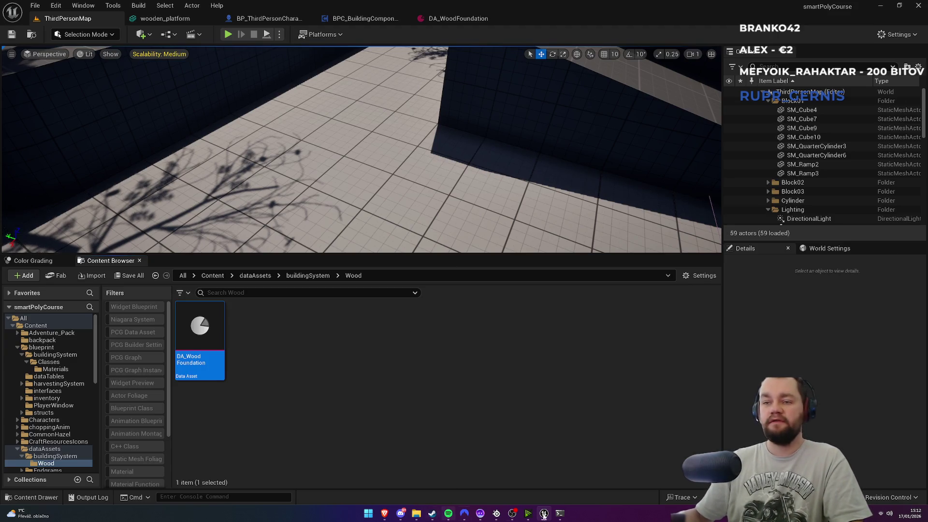
left_click(558, 516)
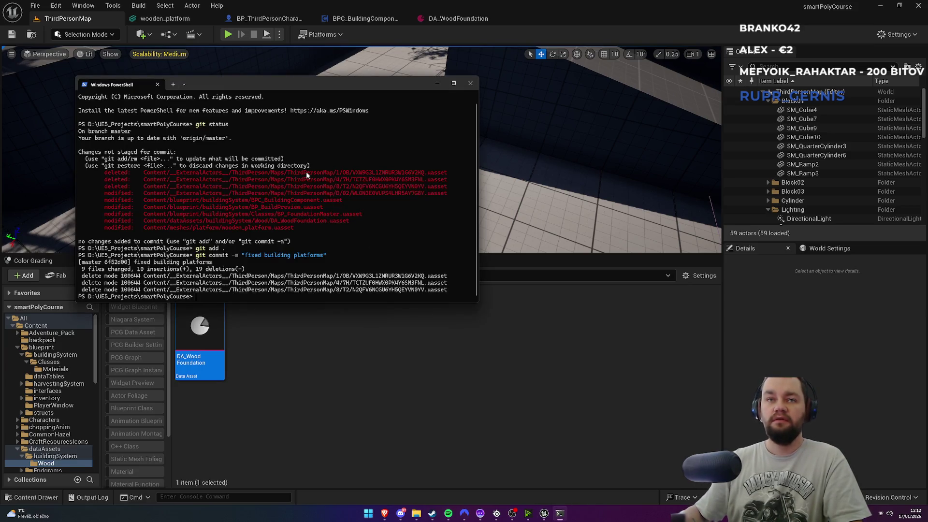
Step: Check the repository status and stage all changed files with git add
type("git status")
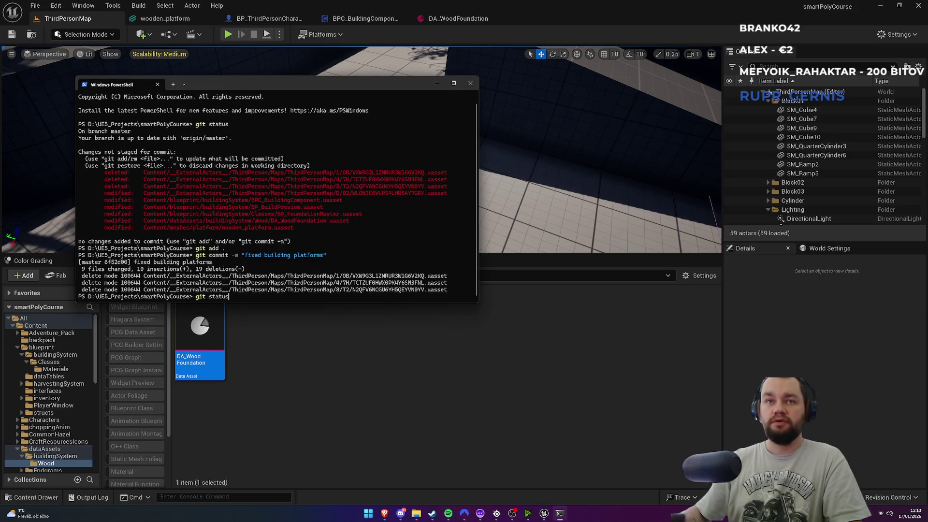
key("Return")
type("git add .")
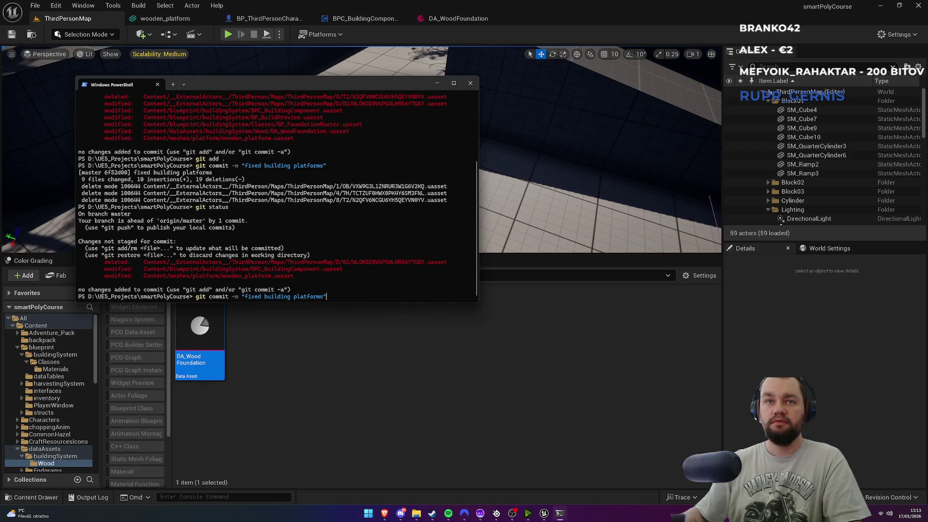
key("Return")
Step: Commit the staged changes with the message "lecture 113"
type("git commit -m \"fixed building platform\"")
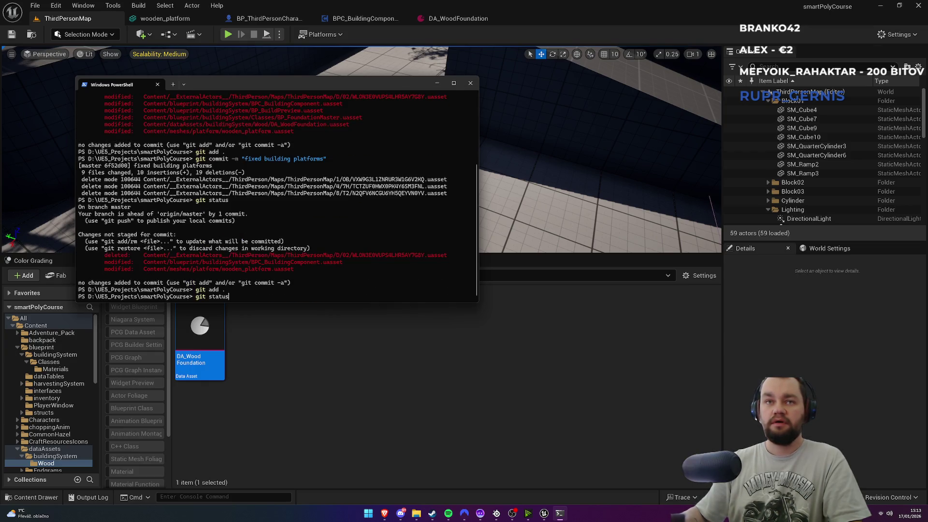
key("BackSpace")
key("BackSpace")
key("BackSpace")
type("commit -m \"f")
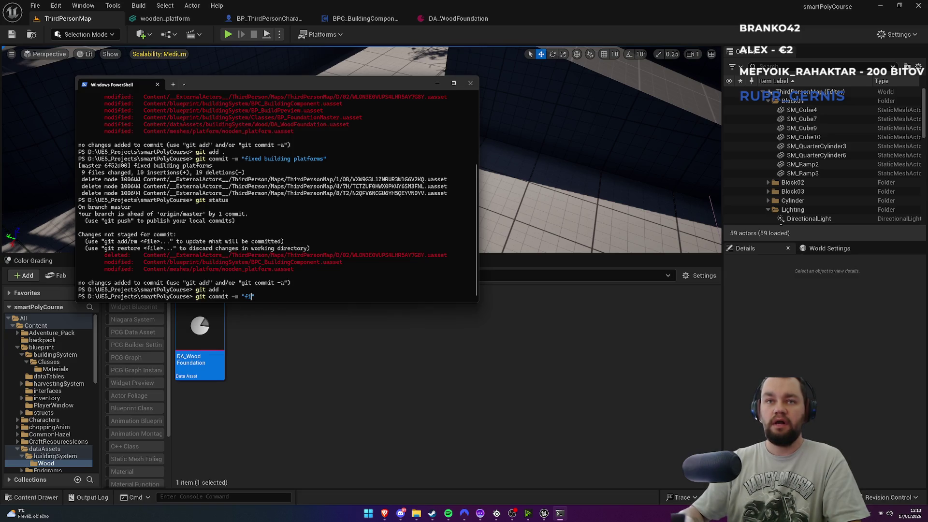
type("lecture 113")
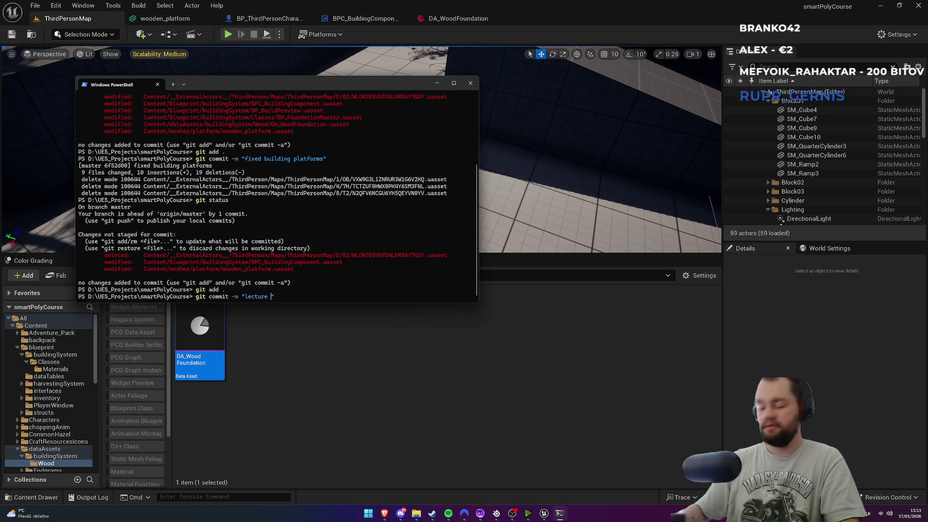
key("Return")
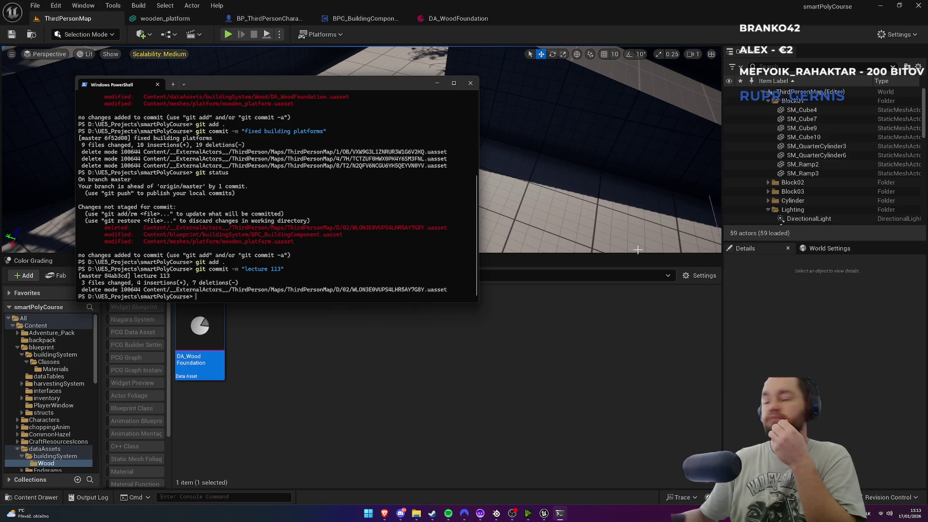
Step: Run git status again to confirm the commit, then return to Unreal
type("git status")
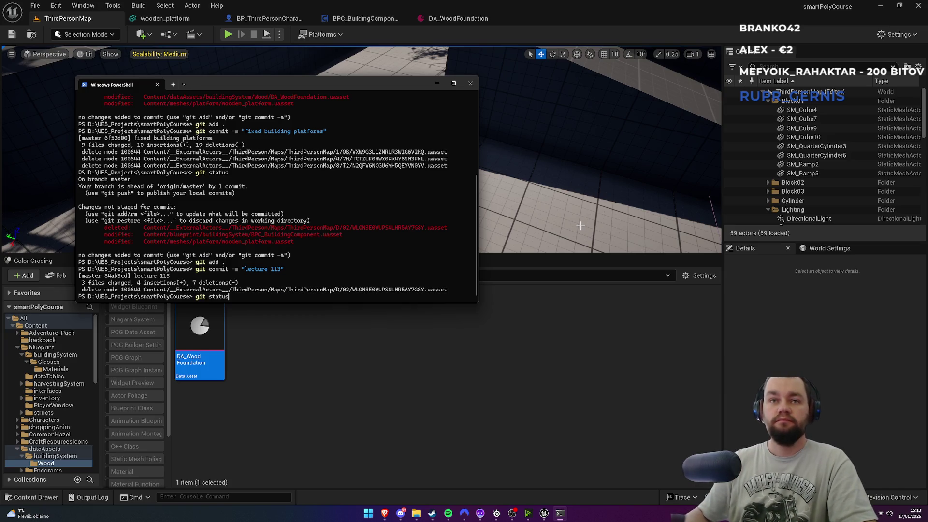
key("Return")
left_click(571, 384)
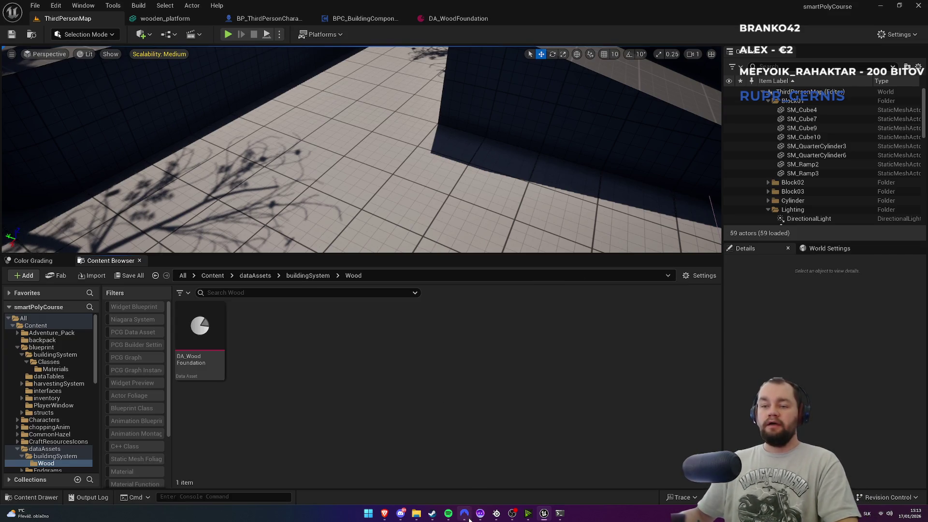
Step: Make the level viewport fill the editor with F11, framed on the grey stepped ramp blocks
mouse_move(416, 513)
mouse_move(558, 516)
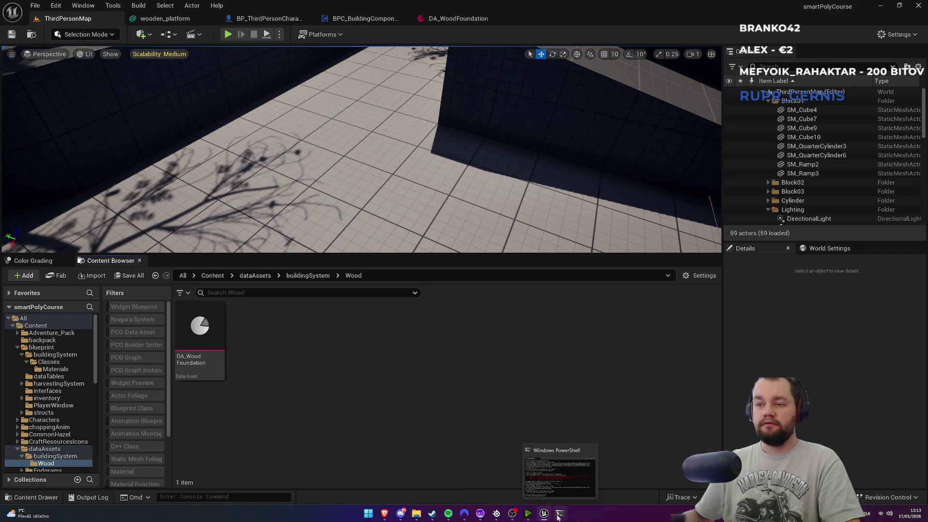
key("super")
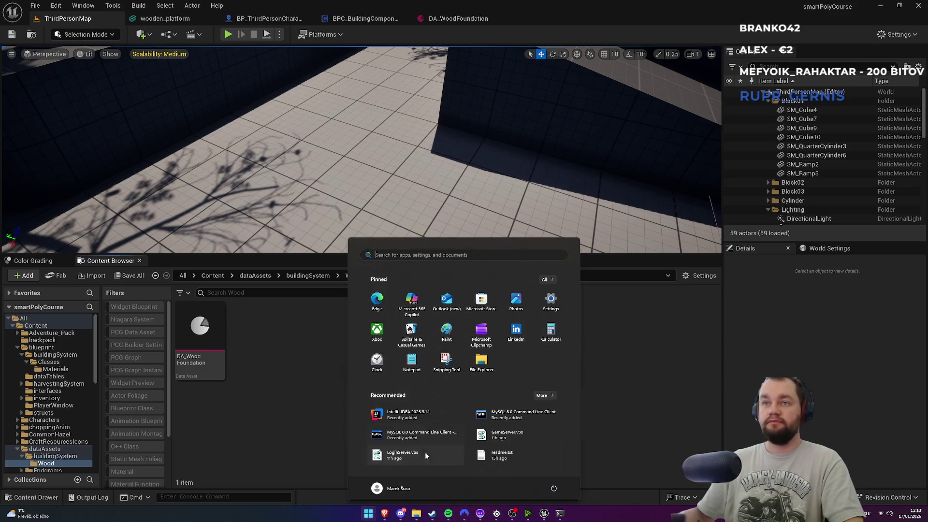
left_click(257, 423)
mouse_move(407, 188)
left_mouse_down()
mouse_move(435, 184)
mouse_move(407, 188)
left_mouse_up()
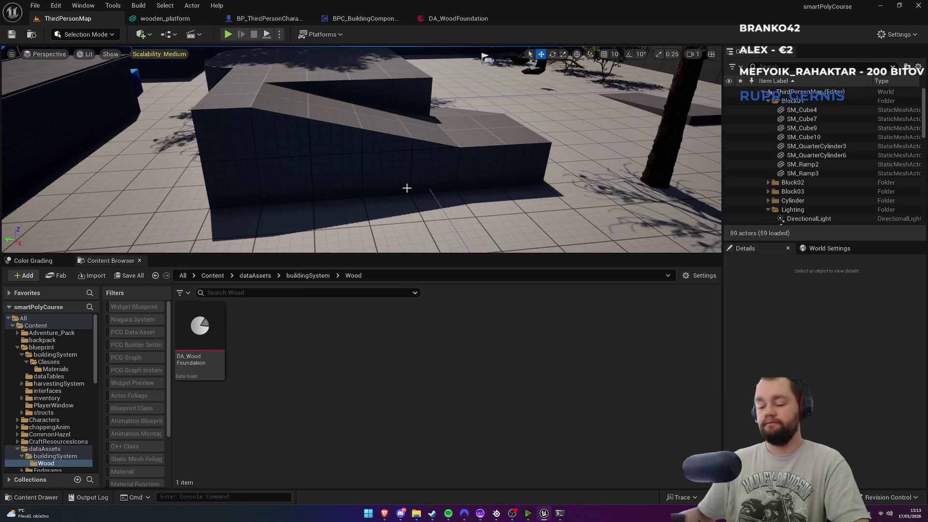
key("F11")
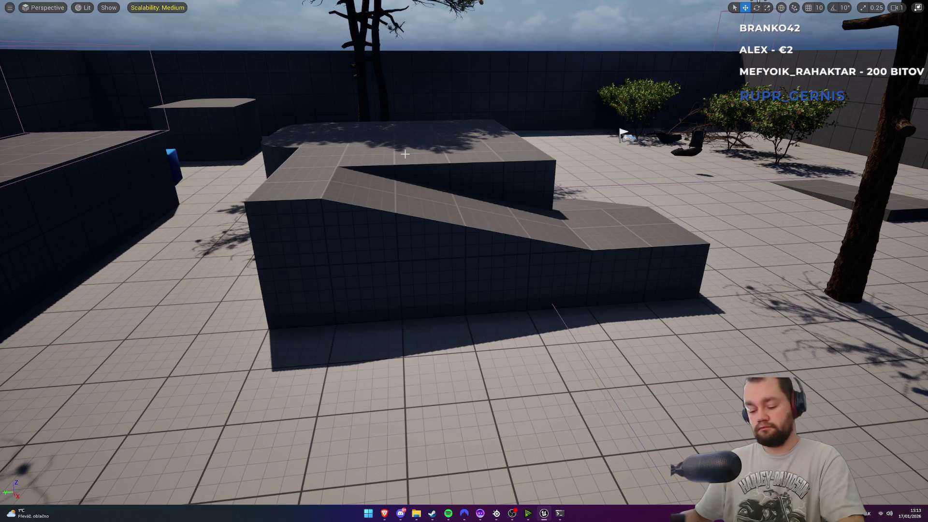
Step: Start a play-in-editor session and equip the pickaxe from the hotbar
key("alt+p")
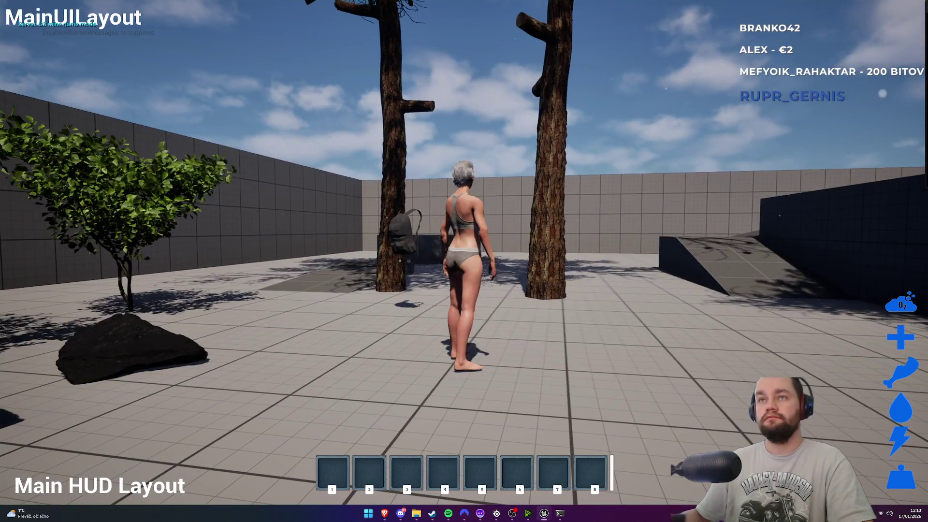
key("super")
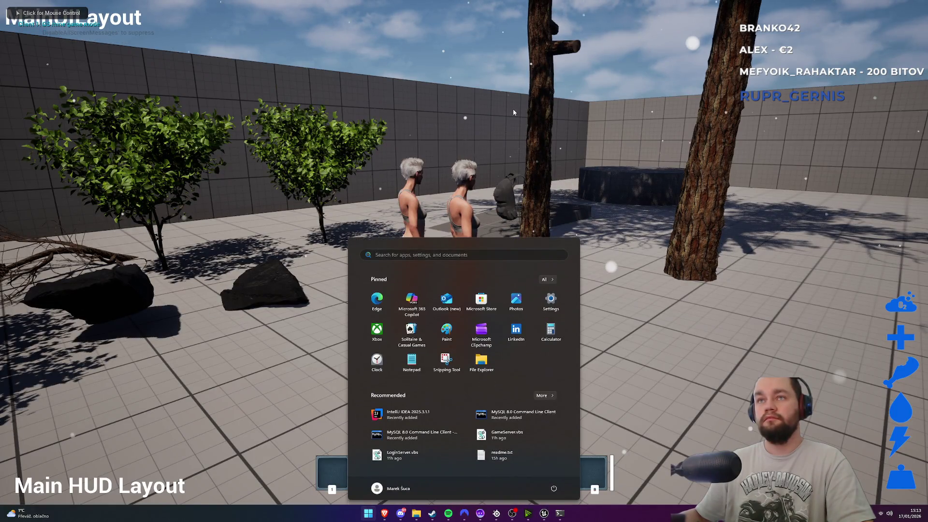
left_click(464, 193)
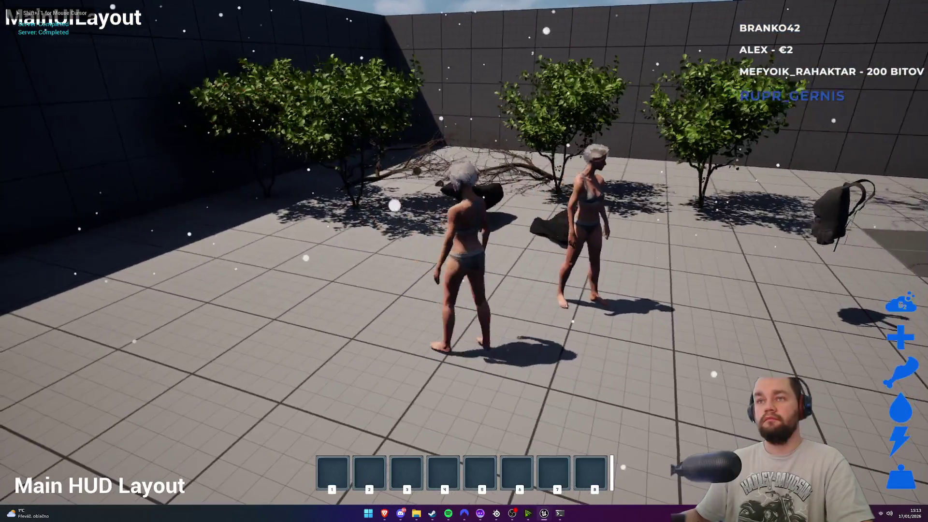
key("1")
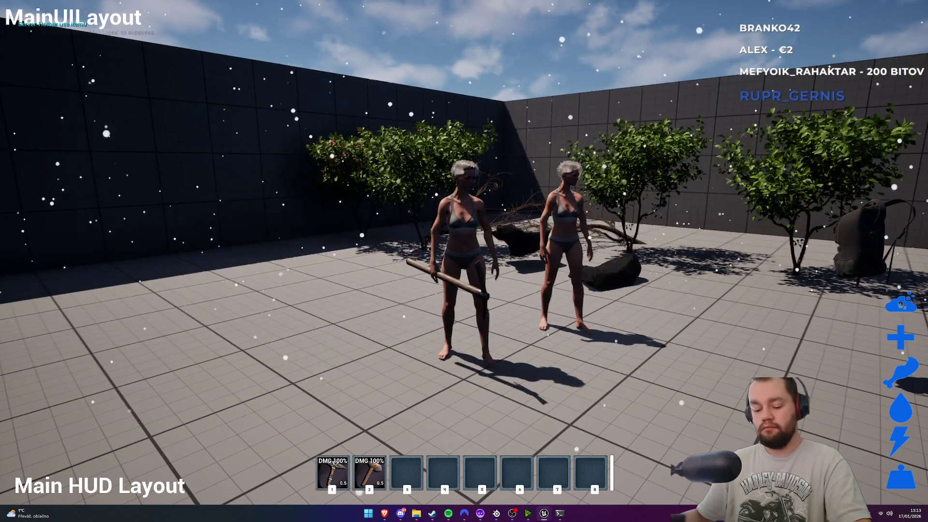
Step: Equip the armored gloves, pants and boots from the inventory onto the character
key("Tab")
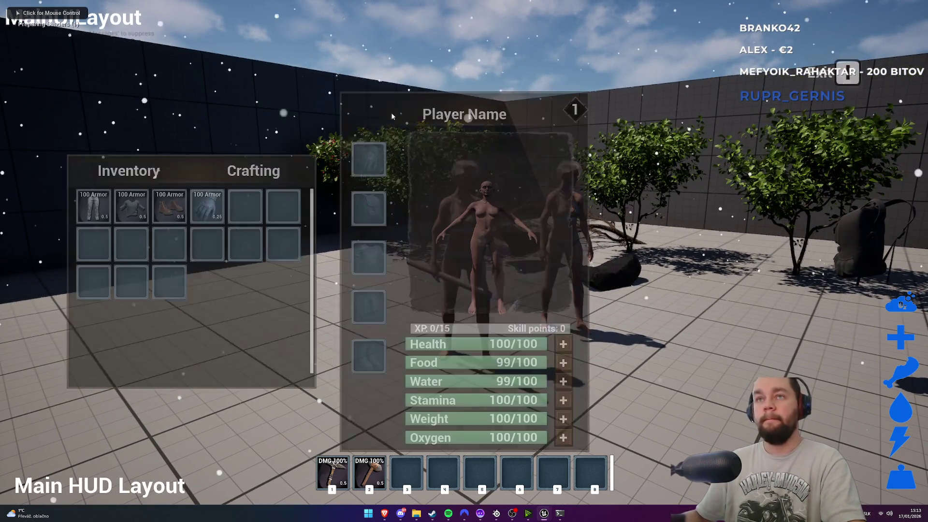
mouse_move(207, 204)
left_mouse_down()
mouse_move(264, 224)
mouse_move(348, 326)
mouse_move(368, 162)
left_mouse_up()
left_click_drag(94, 206, 368, 307)
left_click_drag(179, 217, 368, 356)
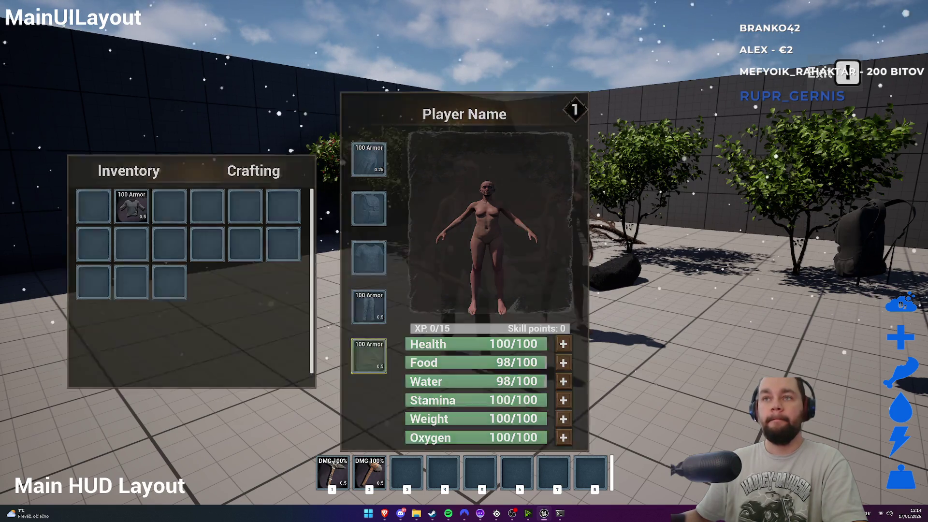
key("Tab")
key("s")
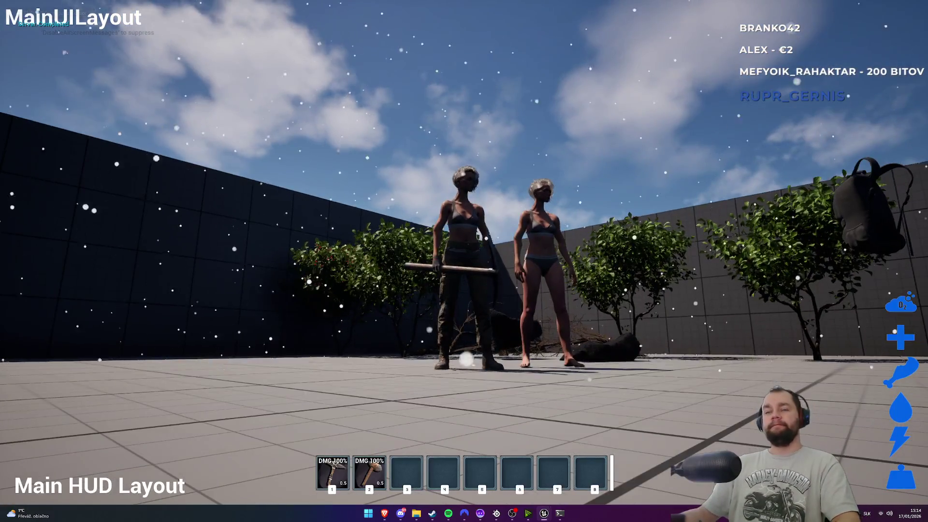
key("super")
Step: Open a new Notepad note reading 'wc', zoomed in and moved to the lower right
type("notepad")
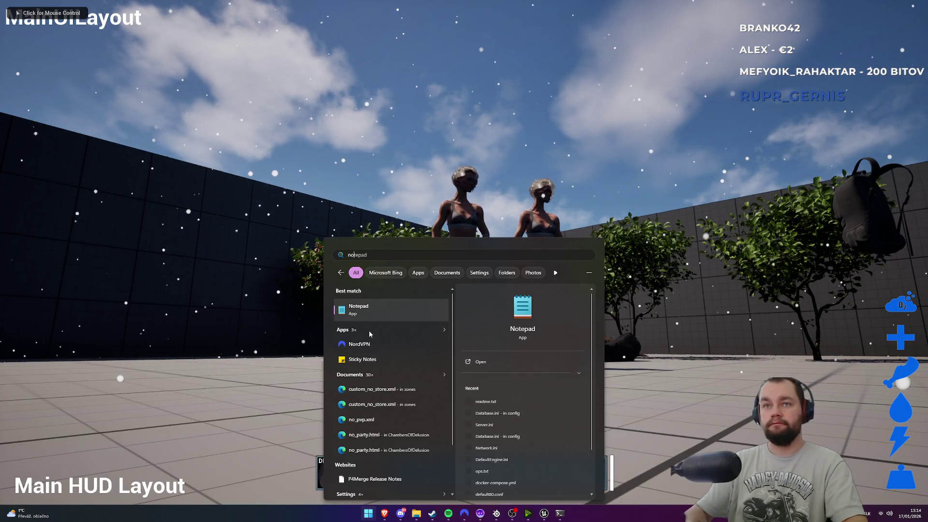
key("Return")
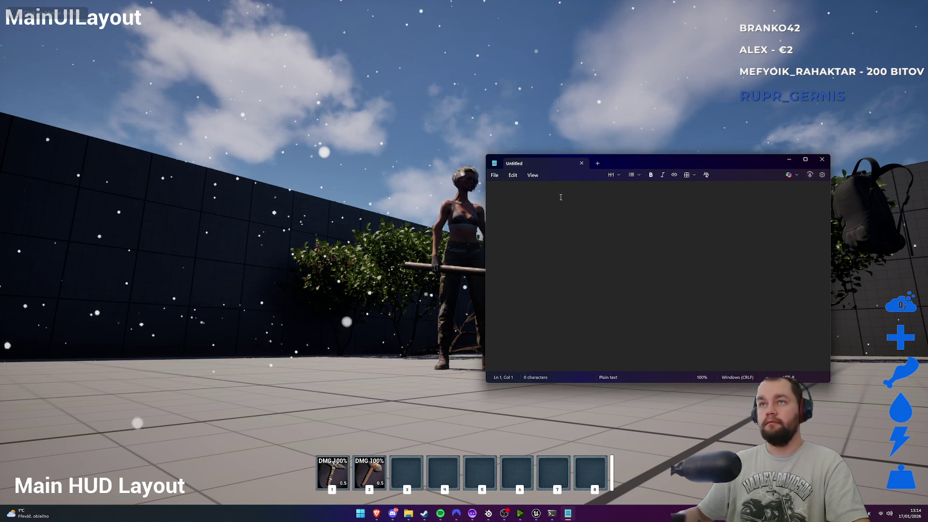
type("wc")
scroll(551, 235, "up", 15)
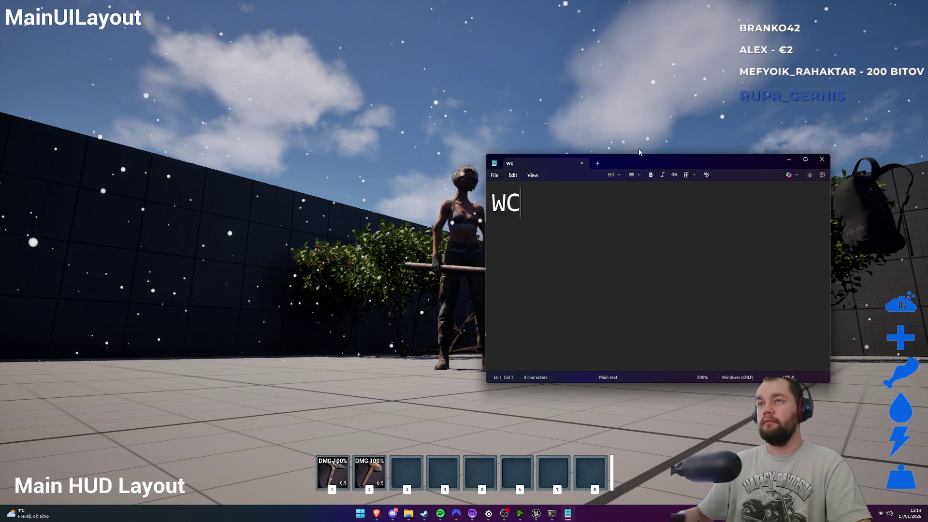
left_click_drag(628, 163, 724, 236)
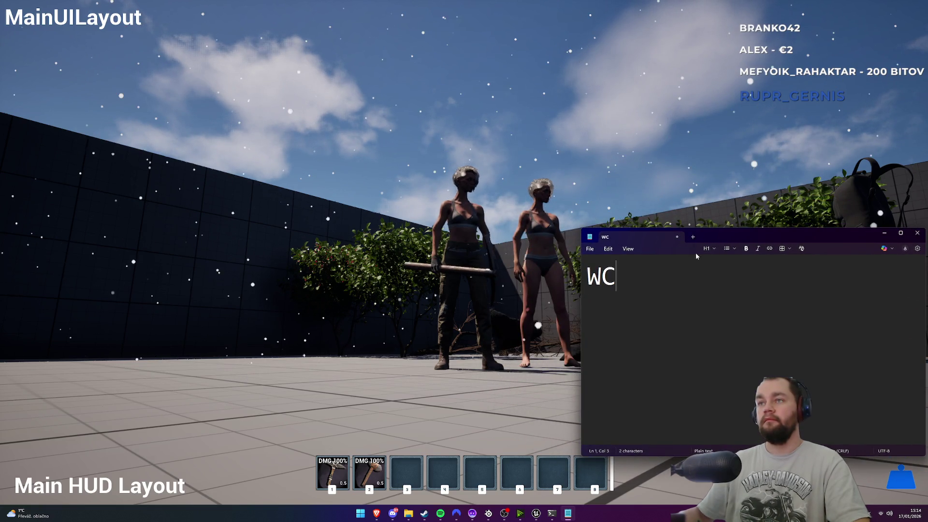